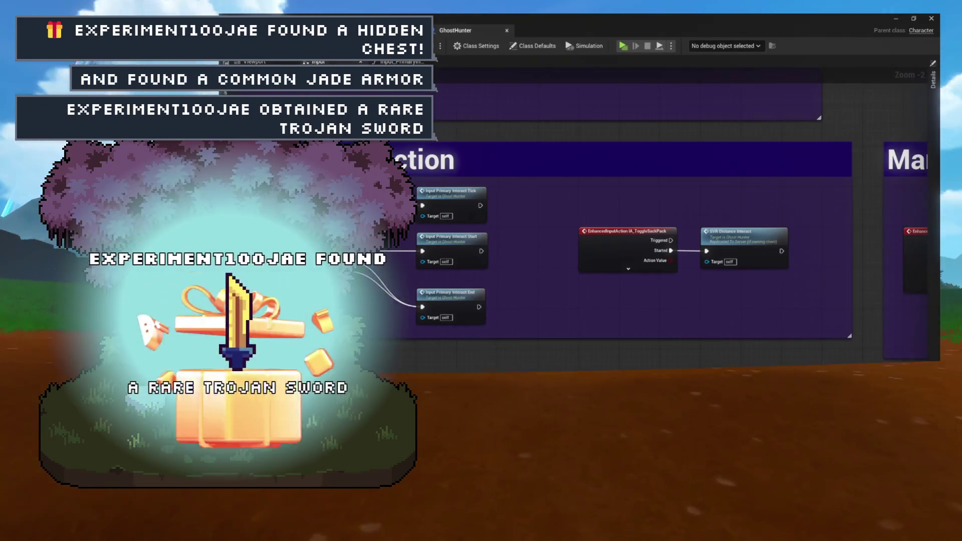
- Switch from the GhostHunter blueprint graph to the Workshop level editor tab
{"action": "left_click", "coordinate": [439, 23]}
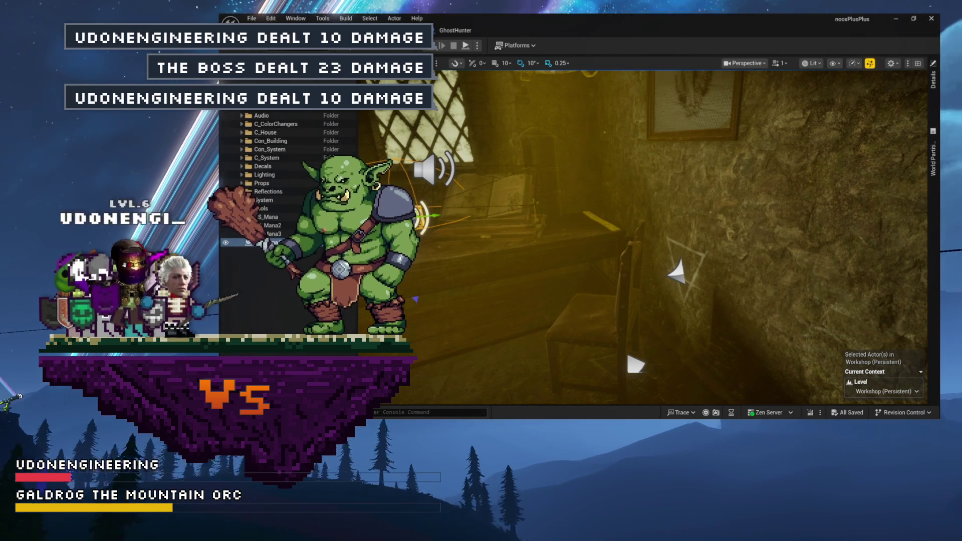
- Rotate the Workshop viewport camera from the chair toward the arched-window wall
{"action": "mouse_move", "coordinate": [504, 150]}
{"action": "left_mouse_down"}
{"action": "mouse_move", "coordinate": [401, 150]}
{"action": "mouse_move", "coordinate": [502, 150]}
{"action": "left_mouse_up"}
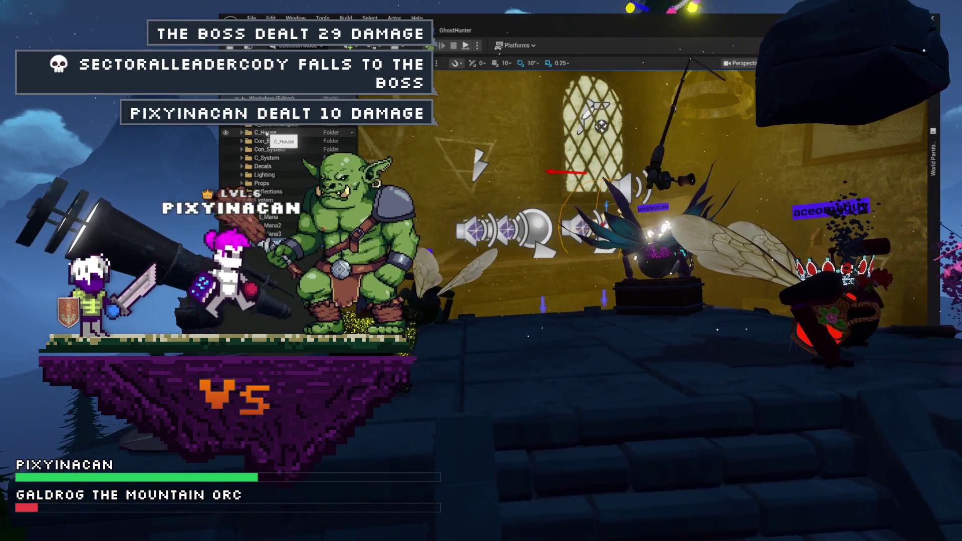
- Duplicate the selected RS_Mana actor with Ctrl+D and bring up the RS_Mana Blueprint graph
{"action": "key", "text": "ctrl+d"}
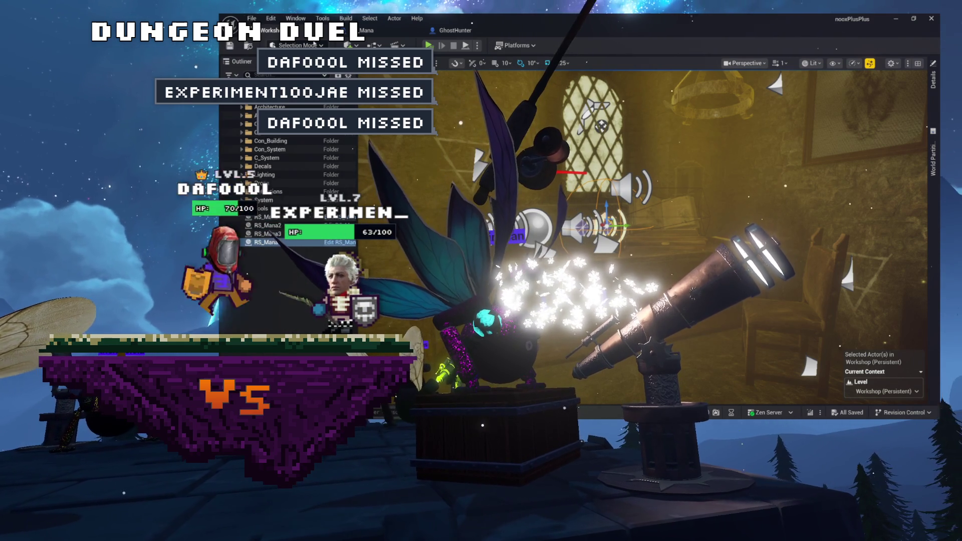
{"action": "left_click", "coordinate": [409, 31]}
- Bring up the GhostHunter character Blueprint's Event Graph
{"action": "left_click", "coordinate": [454, 31]}
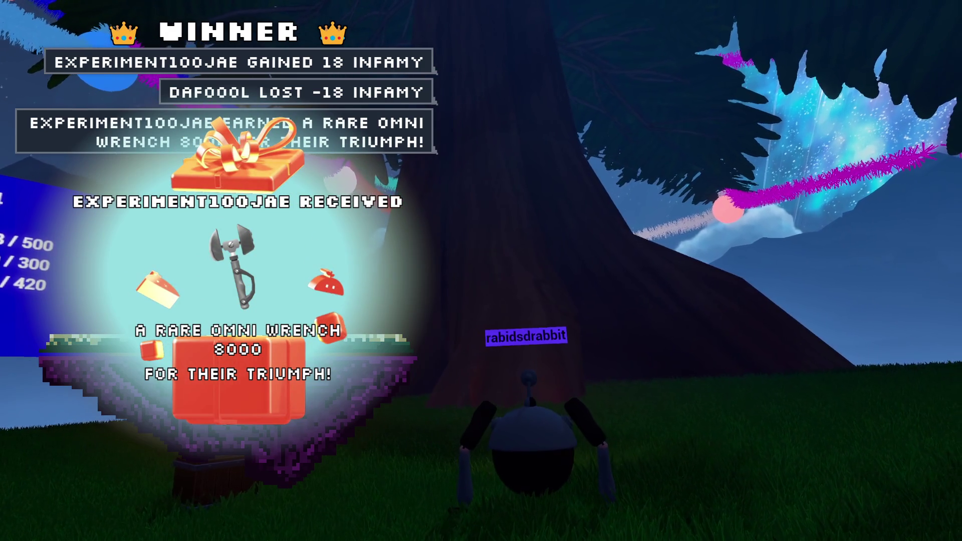
- Collapse the Tools folder and list the Environment folder's 17 items, including the Workshop level
{"action": "key", "text": "s"}
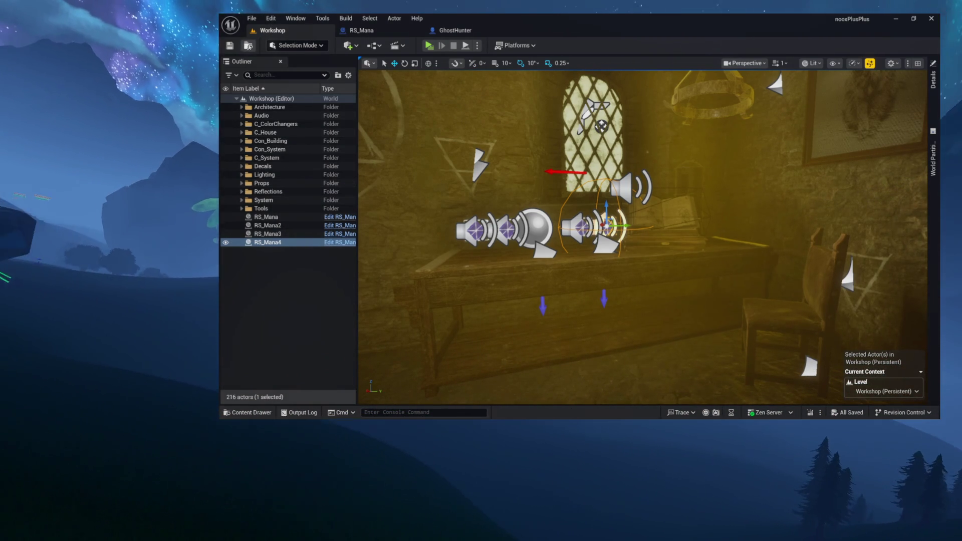
{"action": "left_click", "coordinate": [248, 46]}
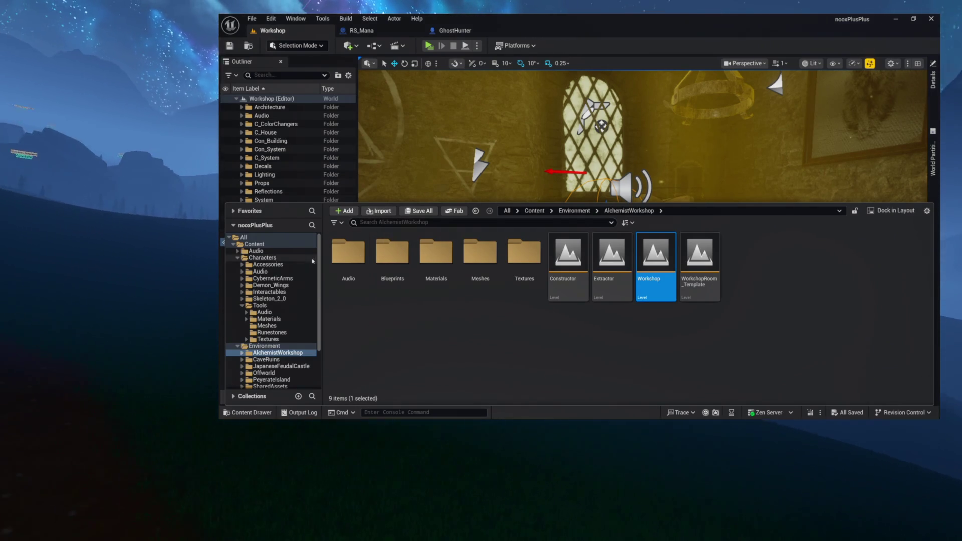
{"action": "left_click", "coordinate": [242, 305]}
{"action": "double_click", "coordinate": [247, 312]}
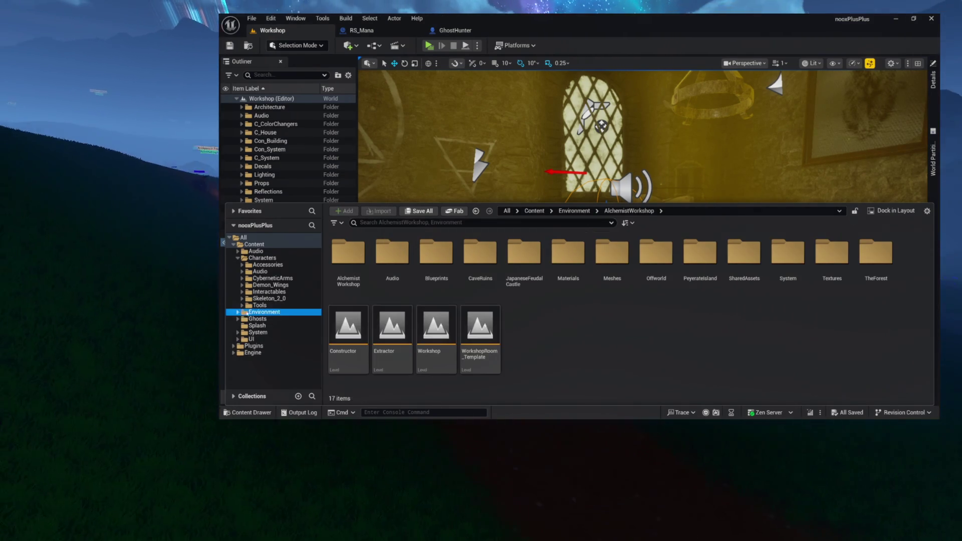
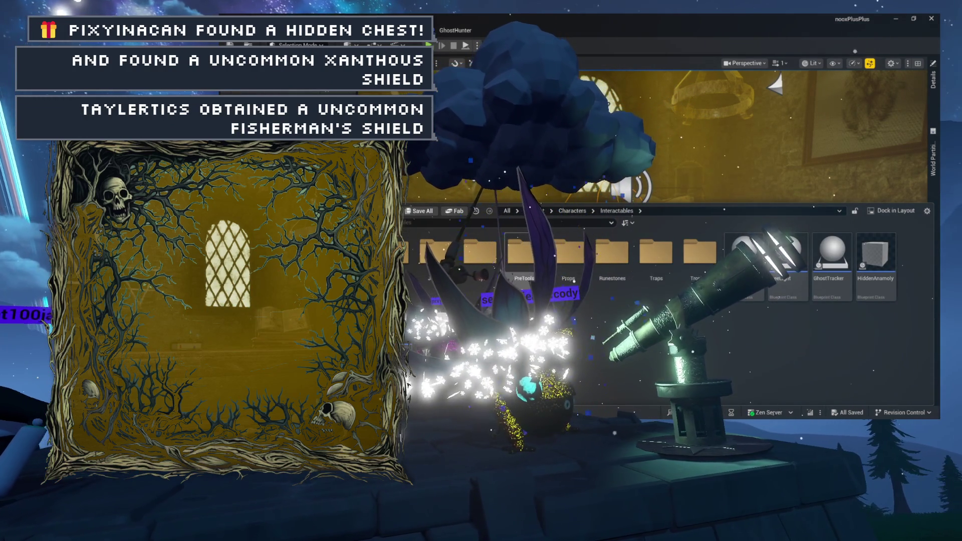
- Show BasicKey's 3D viewport preview, then return to the GhostHunter level editor
{"action": "mouse_move", "coordinate": [572, 261]}
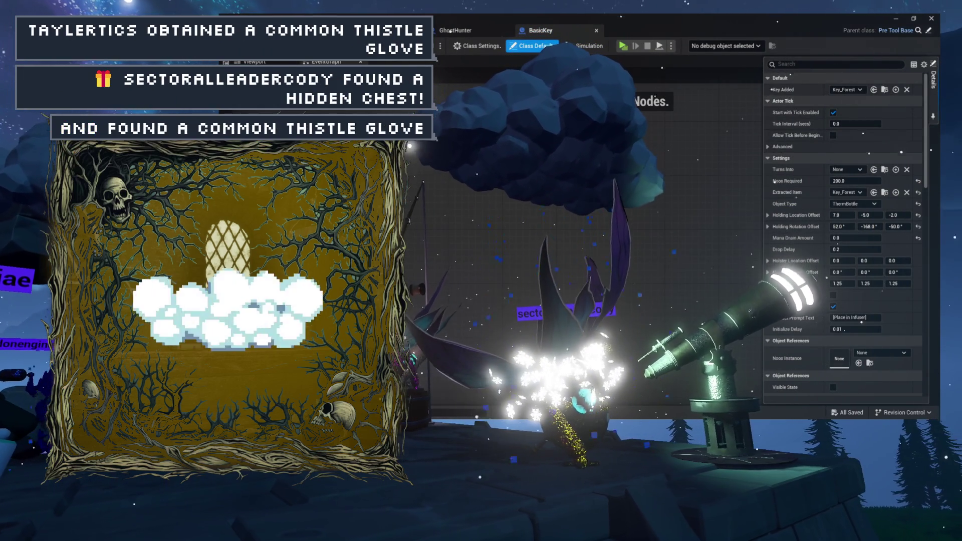
{"action": "left_click", "coordinate": [250, 61]}
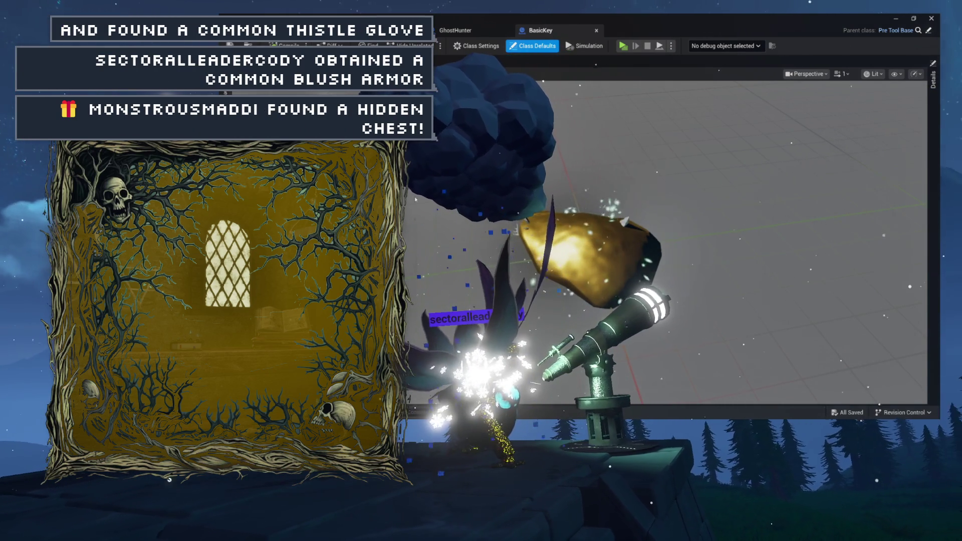
{"action": "left_click", "coordinate": [462, 31]}
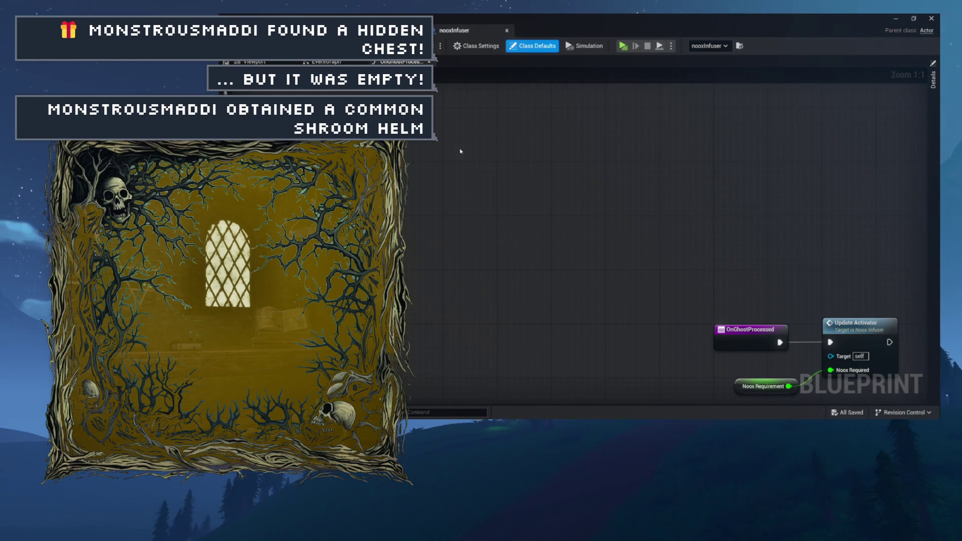
{"action": "left_click_drag", "start_coordinate": [541, 210], "coordinate": [731, 338]}
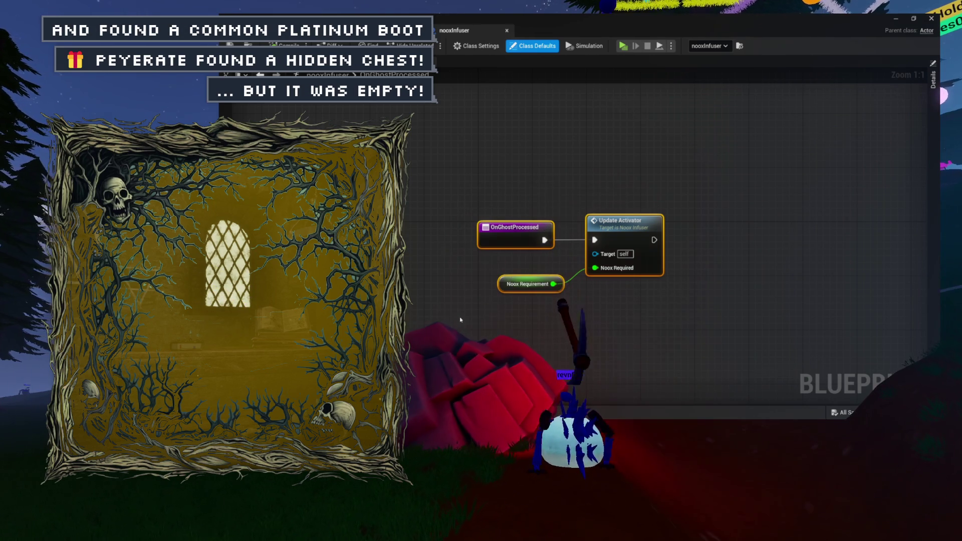
{"action": "mouse_move", "coordinate": [503, 327]}
{"action": "left_mouse_down"}
{"action": "mouse_move", "coordinate": [478, 313]}
{"action": "mouse_move", "coordinate": [527, 313]}
{"action": "left_mouse_up"}
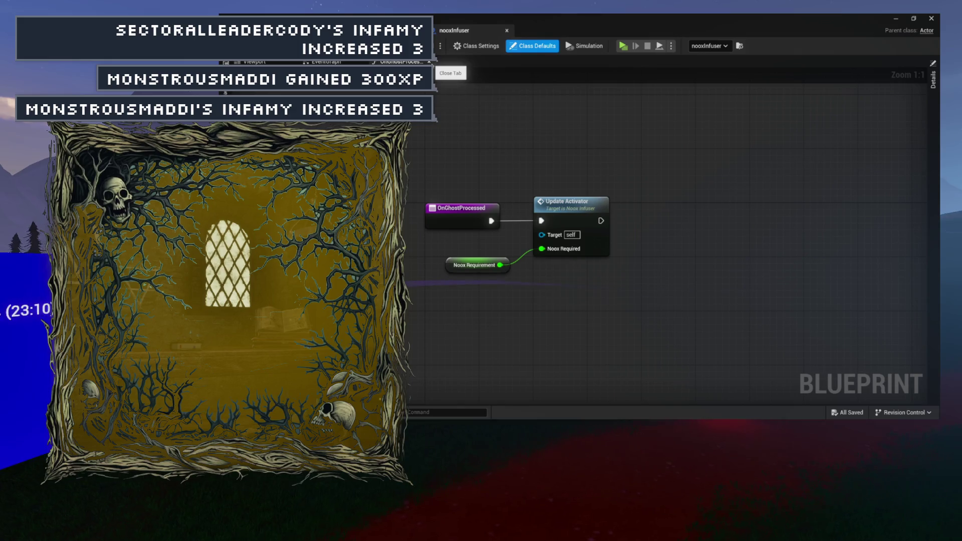
{"action": "left_click", "coordinate": [430, 61]}
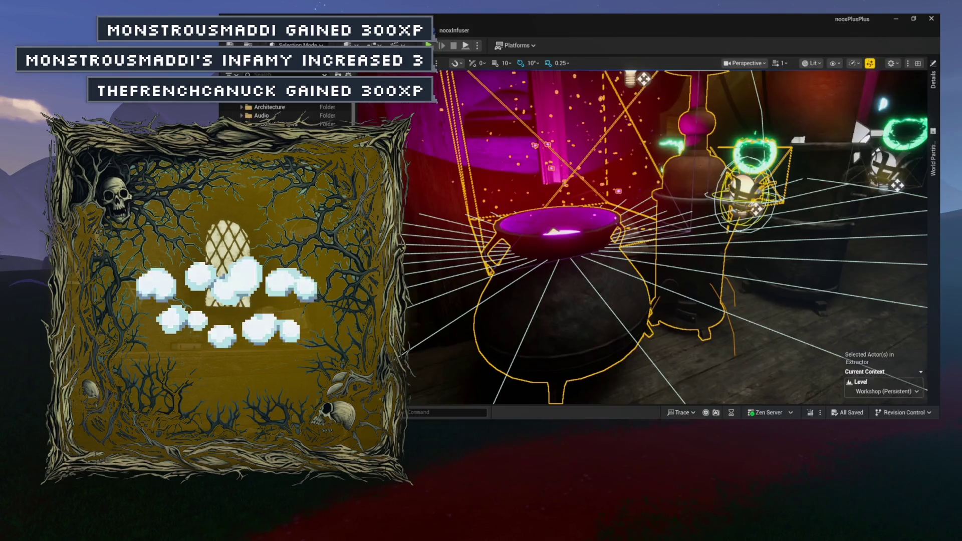
- Return to nooxInfuser's EventGraph and pan to the Grab Noox Orb, Delay and Transform Pre Tools chain
{"action": "left_click", "coordinate": [462, 33]}
{"action": "mouse_move", "coordinate": [426, 261]}
{"action": "left_mouse_down"}
{"action": "mouse_move", "coordinate": [426, 241]}
{"action": "mouse_move", "coordinate": [493, 210]}
{"action": "mouse_move", "coordinate": [462, 213]}
{"action": "mouse_move", "coordinate": [466, 228]}
{"action": "left_mouse_up"}
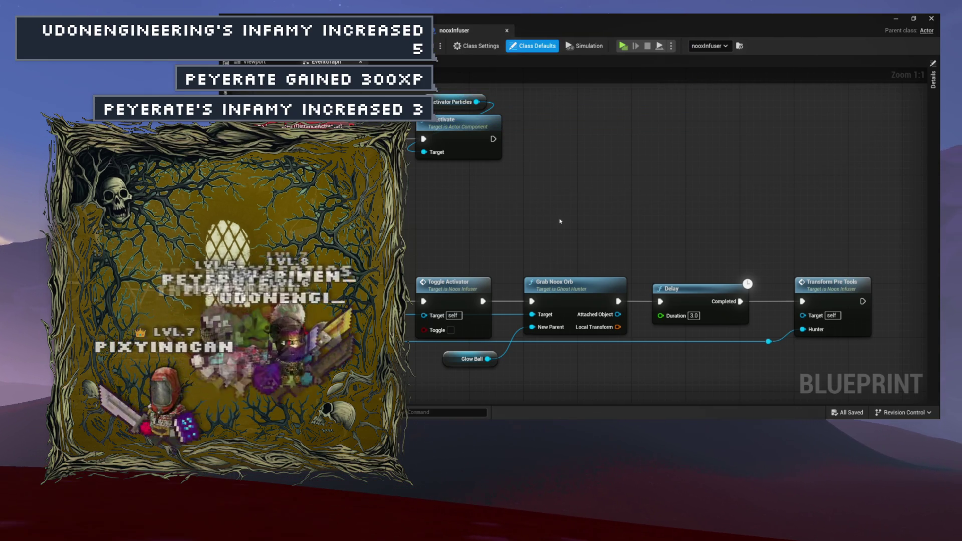
{"action": "left_click_drag", "start_coordinate": [576, 204], "coordinate": [563, 239]}
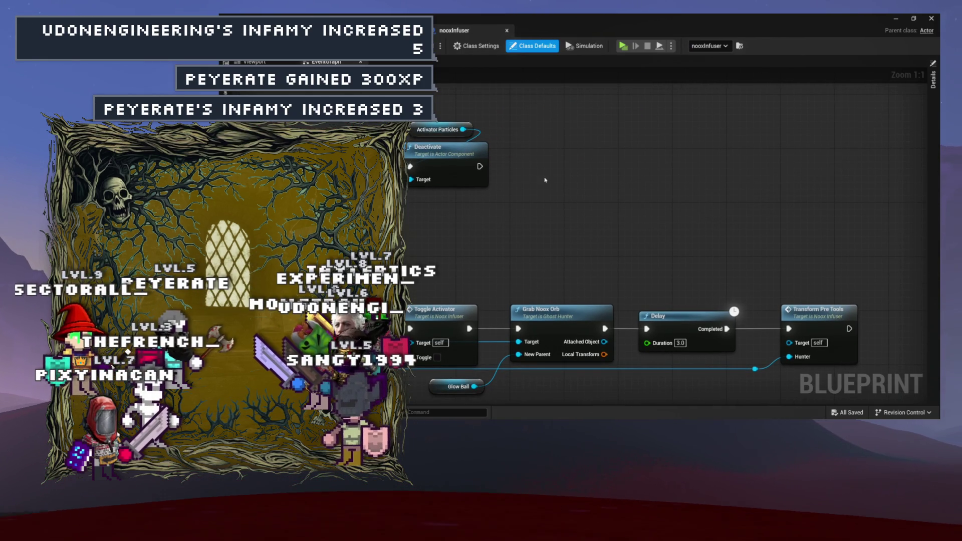
{"action": "mouse_move", "coordinate": [580, 200]}
{"action": "left_mouse_down"}
{"action": "mouse_move", "coordinate": [533, 160]}
{"action": "mouse_move", "coordinate": [587, 172]}
{"action": "mouse_move", "coordinate": [495, 150]}
{"action": "left_mouse_up"}
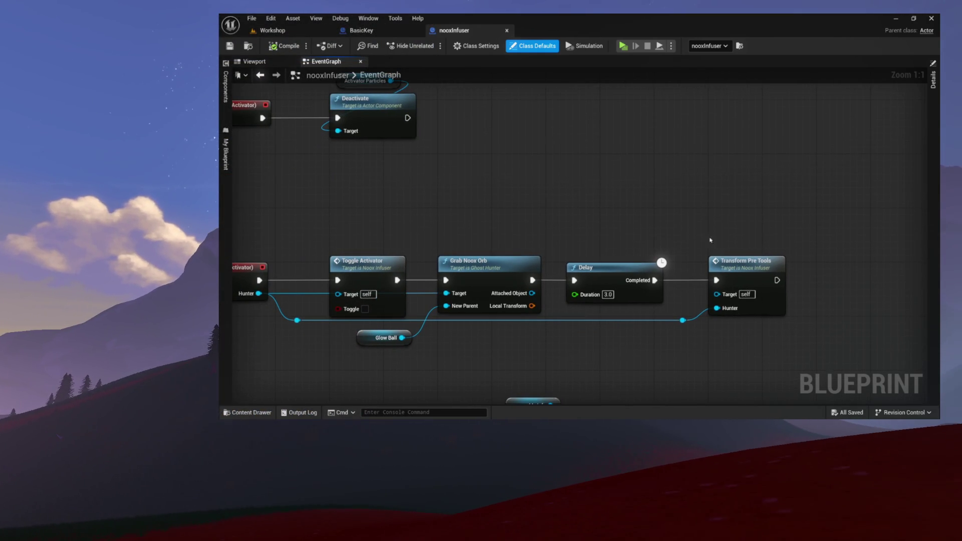
- Trace Transform Pre Tools through Perform Transformation into PreToolBase's TransformIntoTool function
{"action": "double_click", "coordinate": [742, 266]}
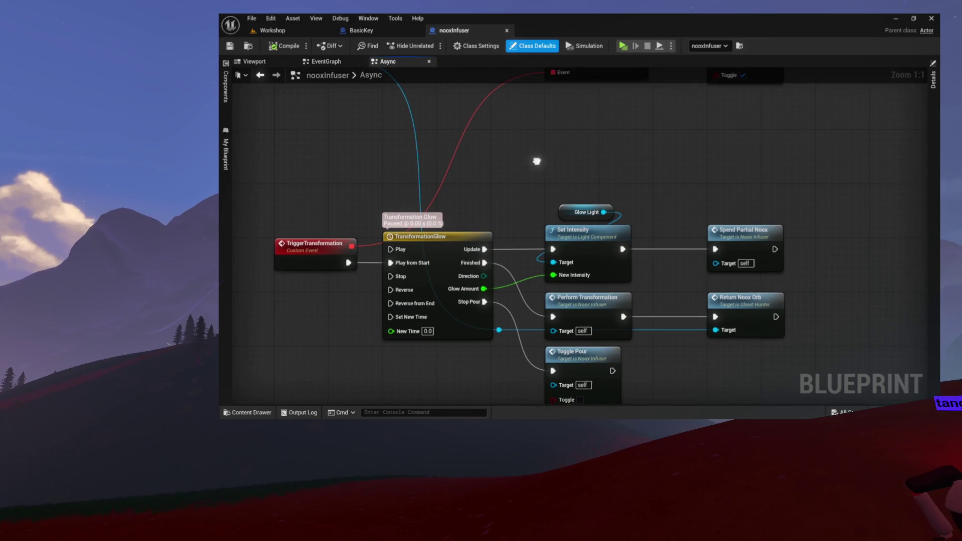
{"action": "left_click_drag", "start_coordinate": [624, 239], "coordinate": [634, 206]}
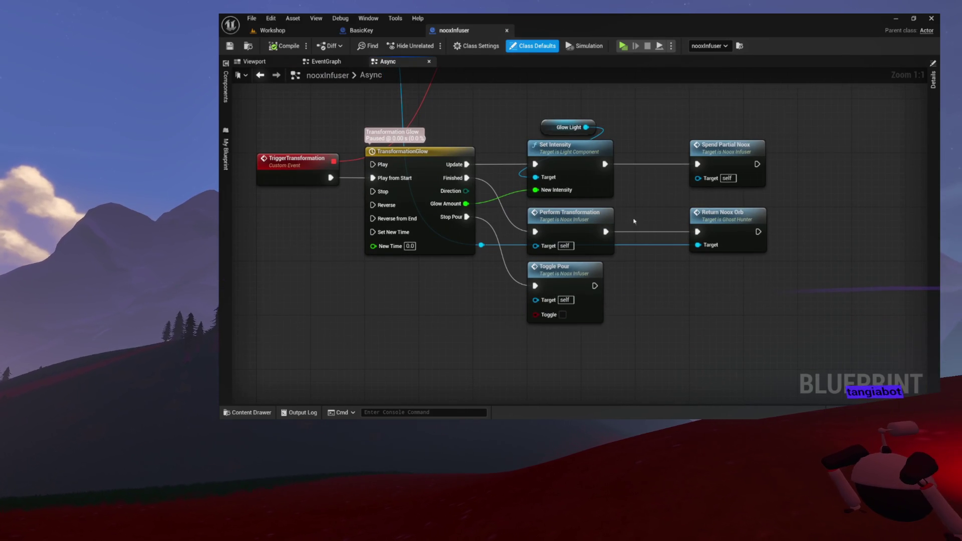
{"action": "left_click", "coordinate": [597, 216]}
{"action": "double_click", "coordinate": [596, 215]}
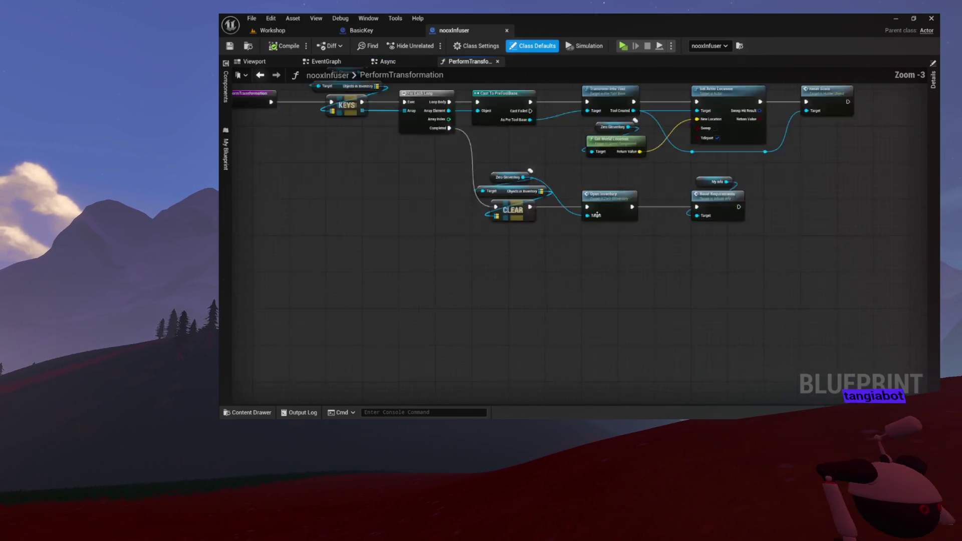
{"action": "scroll", "coordinate": [528, 189], "scroll_direction": "up", "scroll_amount": 3}
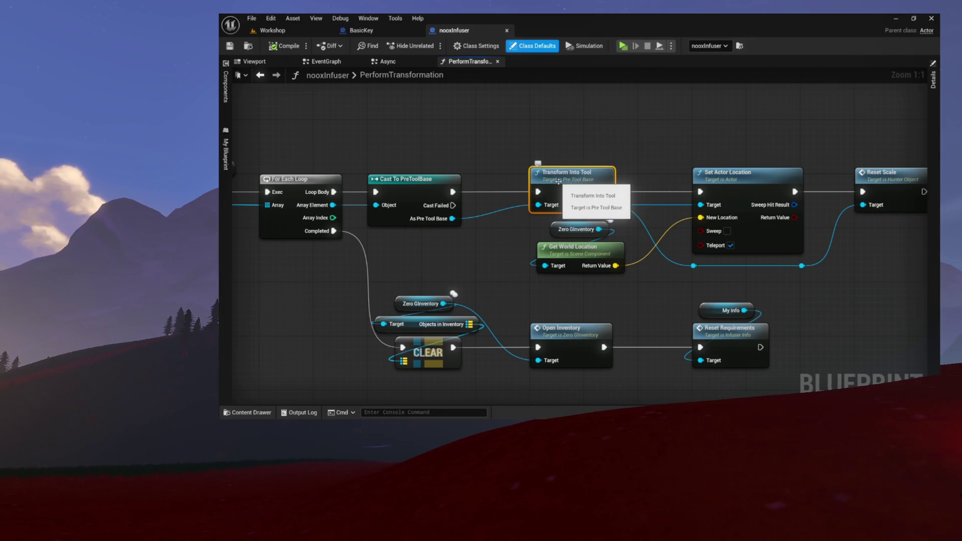
{"action": "double_click", "coordinate": [558, 181]}
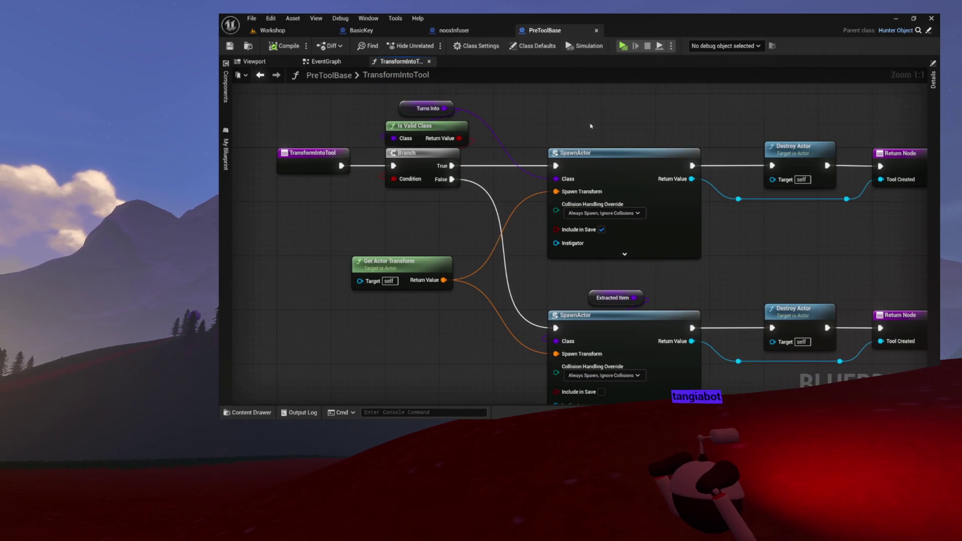
- Inspect the Turns Into branch and both SpawnActor chains in TransformIntoTool, then switch to BasicKey
{"action": "left_click_drag", "start_coordinate": [581, 117], "coordinate": [617, 203]}
{"action": "mouse_move", "coordinate": [686, 231]}
{"action": "left_mouse_down"}
{"action": "mouse_move", "coordinate": [615, 200]}
{"action": "mouse_move", "coordinate": [606, 311]}
{"action": "left_mouse_up"}
{"action": "left_click_drag", "start_coordinate": [320, 166], "coordinate": [348, 232]}
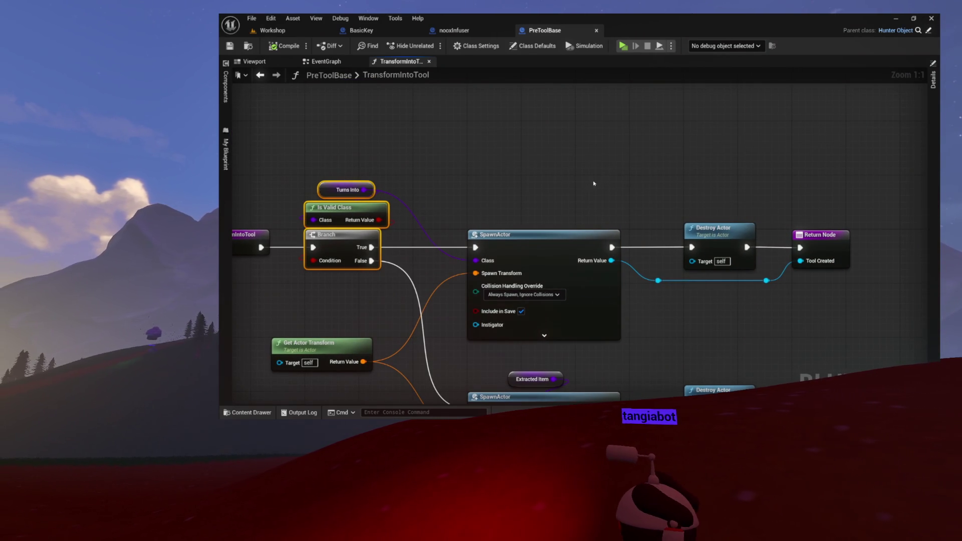
{"action": "left_click_drag", "start_coordinate": [591, 178], "coordinate": [781, 256]}
{"action": "left_click", "coordinate": [834, 262]}
{"action": "scroll", "coordinate": [834, 247], "scroll_direction": "down", "scroll_amount": 3}
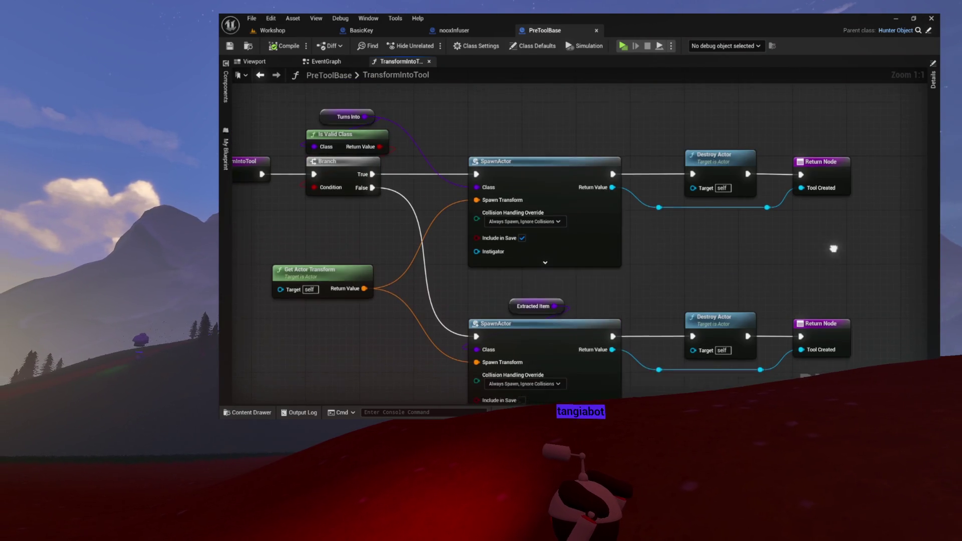
{"action": "scroll", "coordinate": [756, 199], "scroll_direction": "left", "scroll_amount": 2}
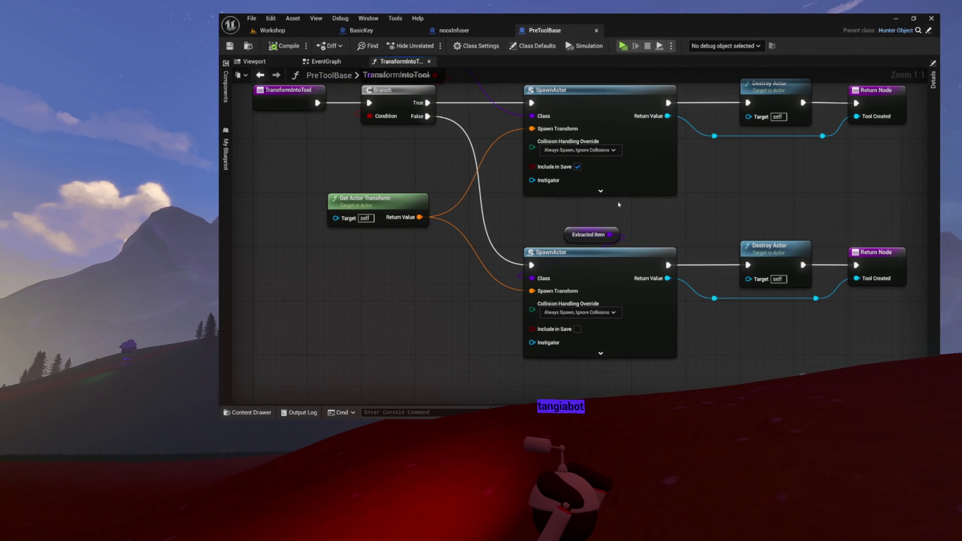
{"action": "mouse_move", "coordinate": [540, 226]}
{"action": "left_mouse_down"}
{"action": "mouse_move", "coordinate": [849, 312]}
{"action": "mouse_move", "coordinate": [938, 361]}
{"action": "mouse_move", "coordinate": [852, 282]}
{"action": "mouse_move", "coordinate": [712, 77]}
{"action": "mouse_move", "coordinate": [698, 75]}
{"action": "left_mouse_up"}
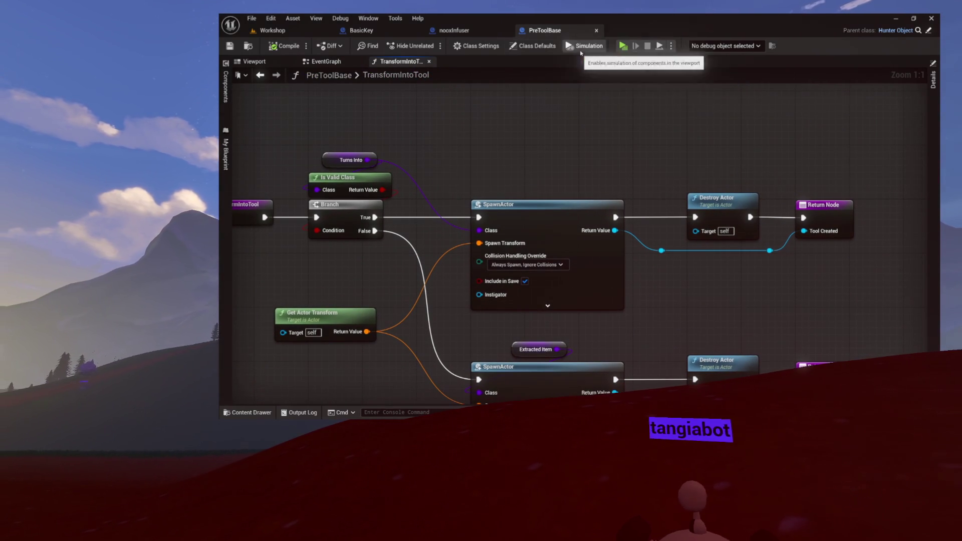
{"action": "left_click_drag", "start_coordinate": [381, 30], "coordinate": [453, 38]}
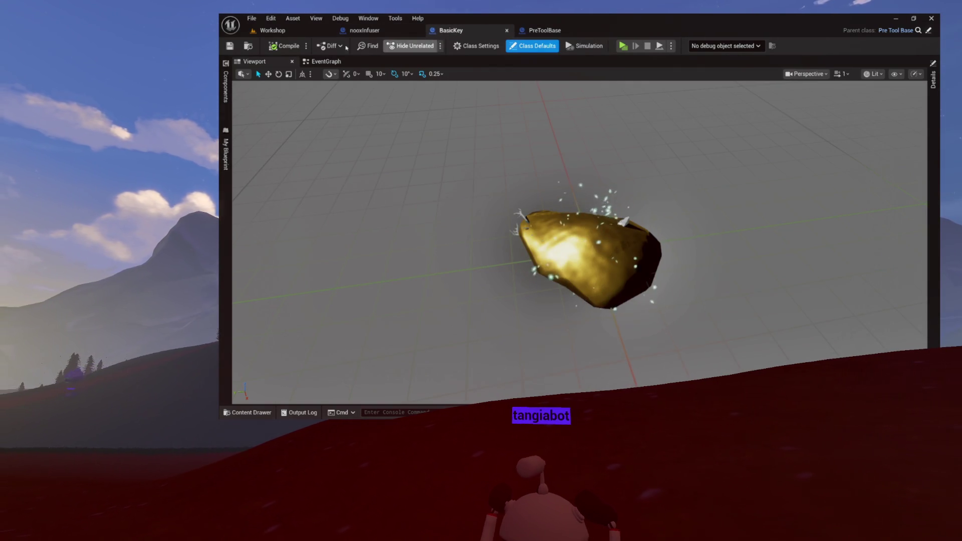
- Check PreToolBase's TransformIntoTool entry node, then open BasicKey's own TransformIntoTool function graph
{"action": "left_click", "coordinate": [555, 34]}
{"action": "mouse_move", "coordinate": [459, 115]}
{"action": "left_mouse_down"}
{"action": "mouse_move", "coordinate": [462, 131]}
{"action": "mouse_move", "coordinate": [593, 130]}
{"action": "left_mouse_up"}
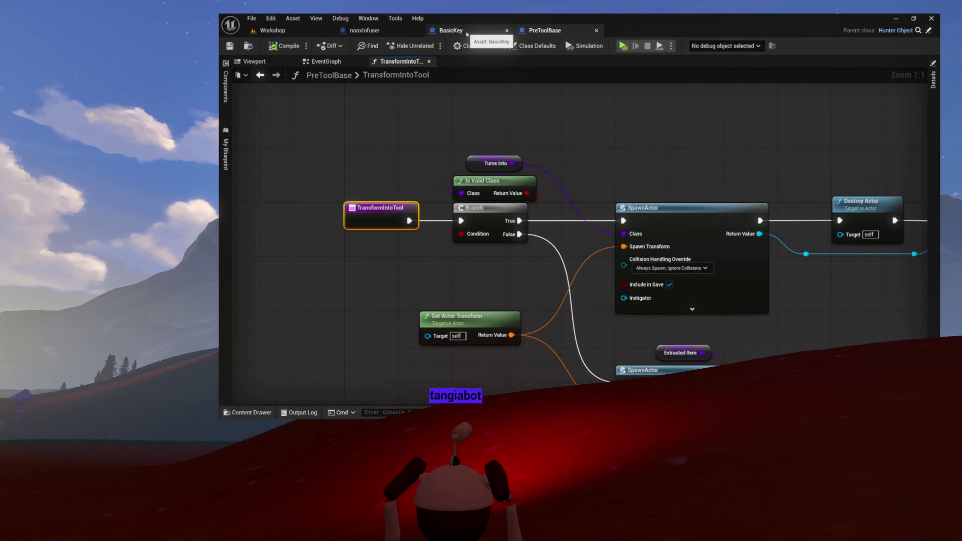
{"action": "left_click", "coordinate": [467, 34]}
{"action": "left_click", "coordinate": [224, 166]}
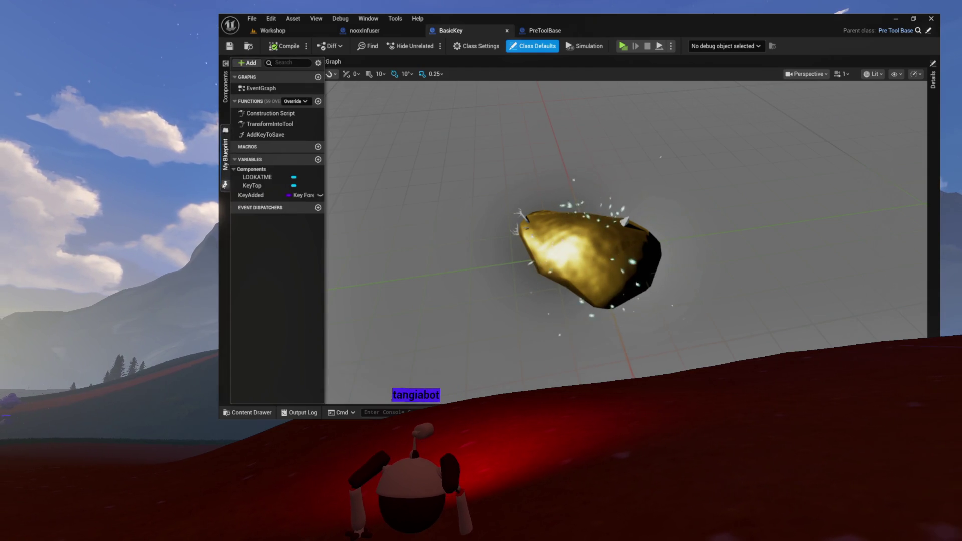
{"action": "left_click", "coordinate": [270, 124]}
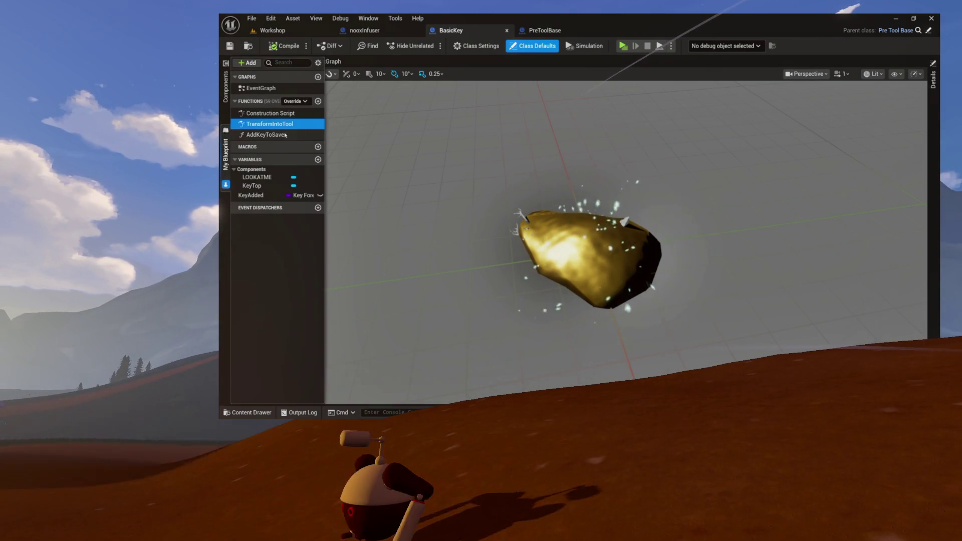
{"action": "double_click", "coordinate": [287, 124]}
- Review the override's reroute and Return nodes, then show BasicKey's class default values
{"action": "mouse_move", "coordinate": [750, 284]}
{"action": "left_mouse_down"}
{"action": "mouse_move", "coordinate": [849, 285]}
{"action": "mouse_move", "coordinate": [892, 300]}
{"action": "left_mouse_up"}
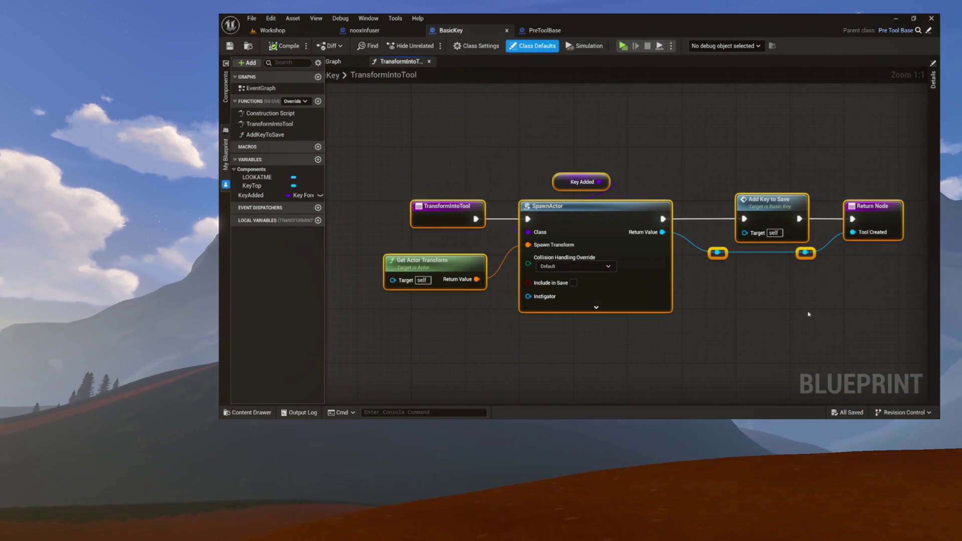
{"action": "left_click", "coordinate": [747, 317]}
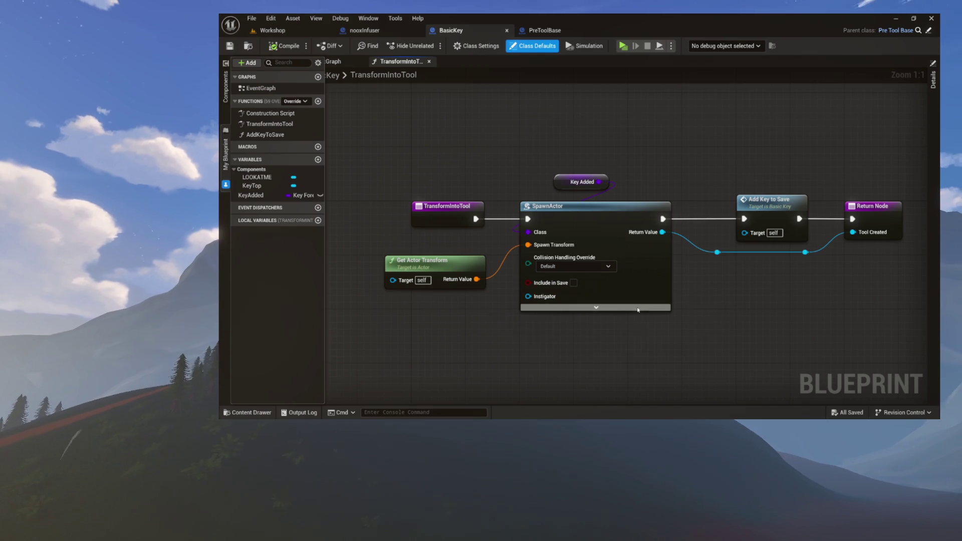
{"action": "mouse_move", "coordinate": [481, 186]}
{"action": "left_mouse_down"}
{"action": "mouse_move", "coordinate": [726, 258]}
{"action": "mouse_move", "coordinate": [897, 265]}
{"action": "mouse_move", "coordinate": [891, 306]}
{"action": "left_mouse_up"}
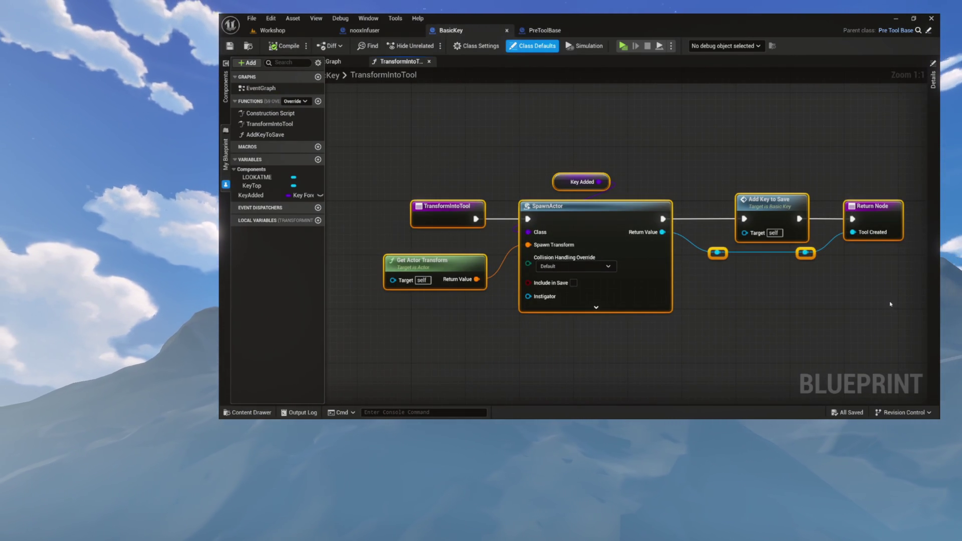
{"action": "left_click", "coordinate": [599, 127]}
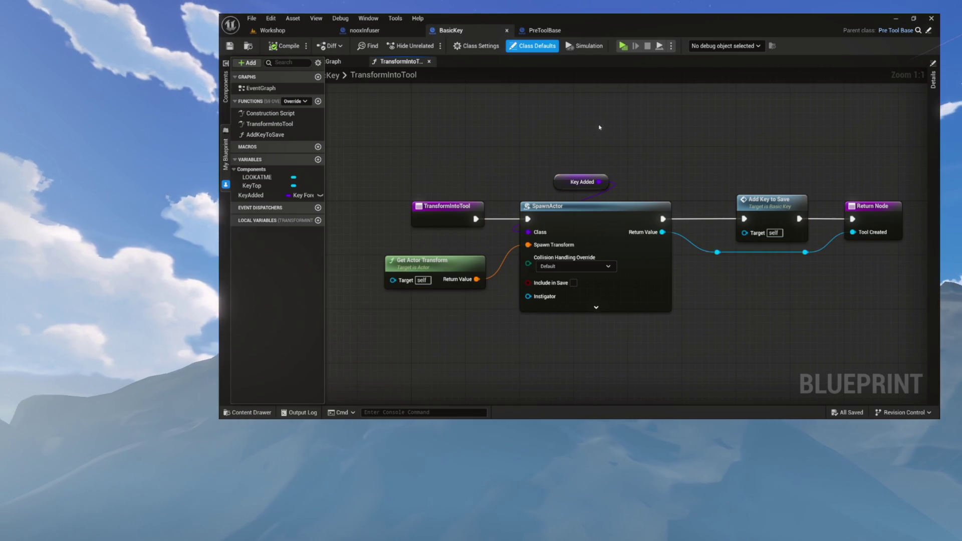
{"action": "left_click", "coordinate": [536, 46]}
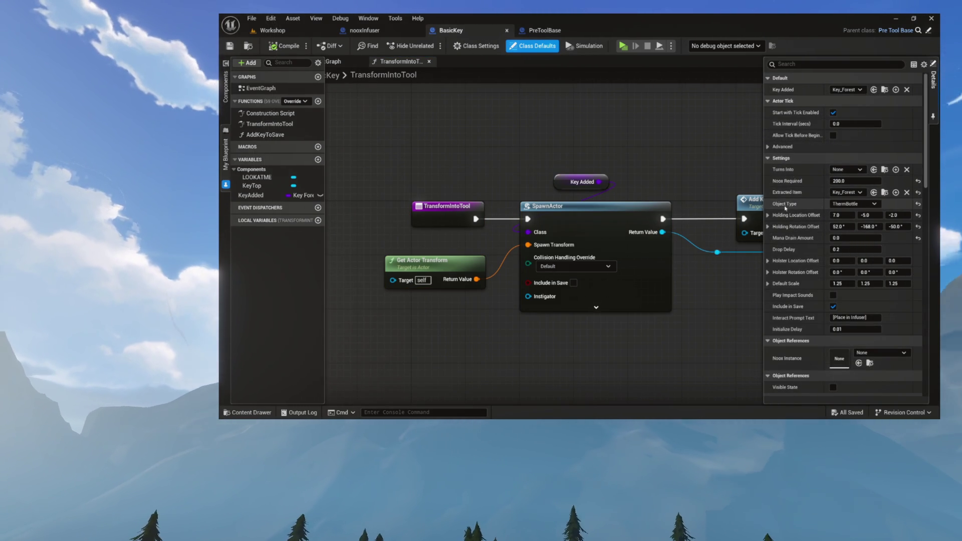
- Review BasicKey's class defaults with the Actor Tick section collapsed, then close the defaults panel
{"action": "left_click", "coordinate": [541, 31]}
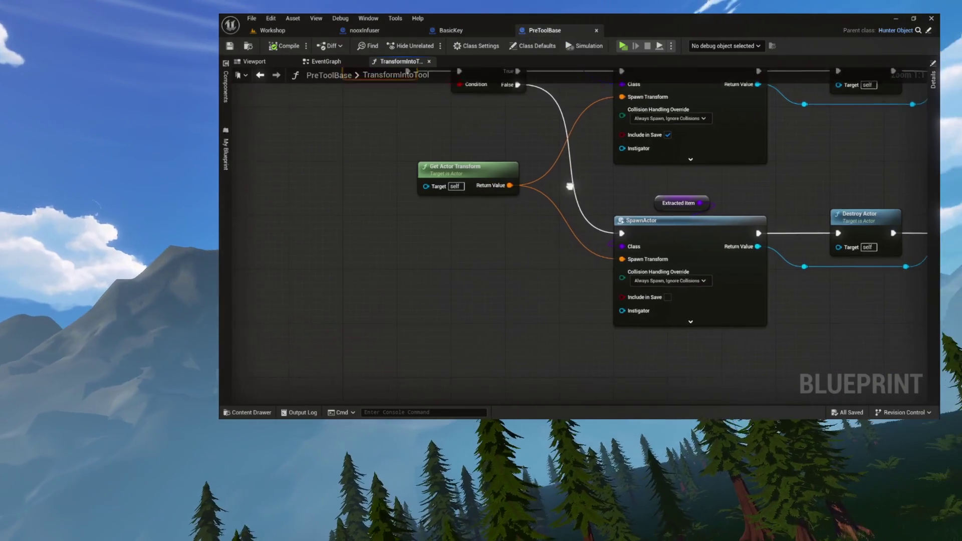
{"action": "mouse_move", "coordinate": [570, 187]}
{"action": "left_mouse_down"}
{"action": "mouse_move", "coordinate": [446, 181]}
{"action": "mouse_move", "coordinate": [470, 289]}
{"action": "mouse_move", "coordinate": [469, 240]}
{"action": "left_mouse_up"}
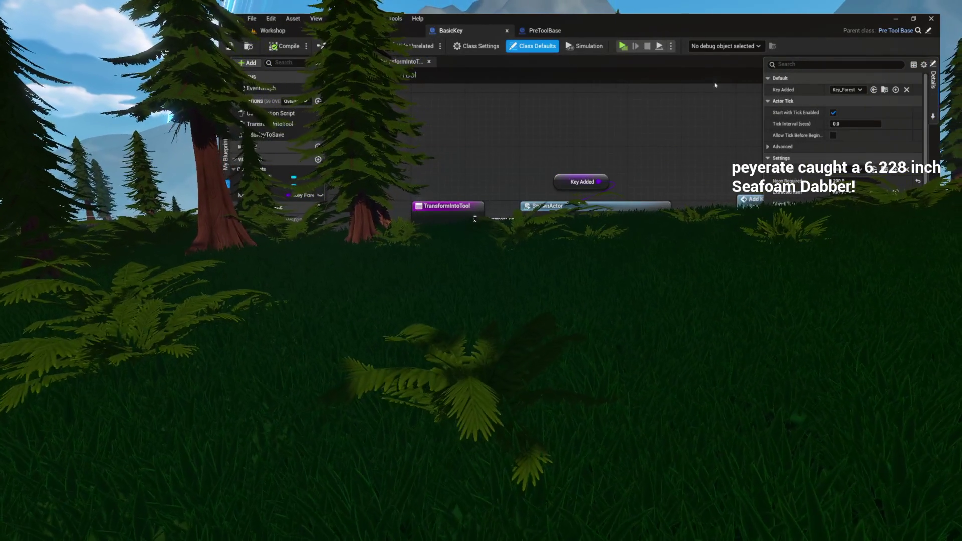
{"action": "left_click", "coordinate": [772, 100]}
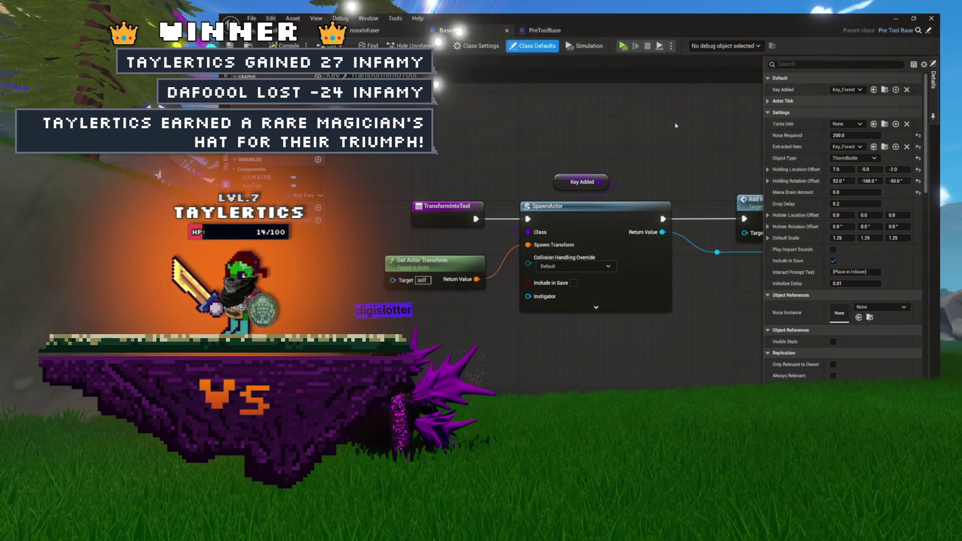
{"action": "left_click", "coordinate": [718, 136]}
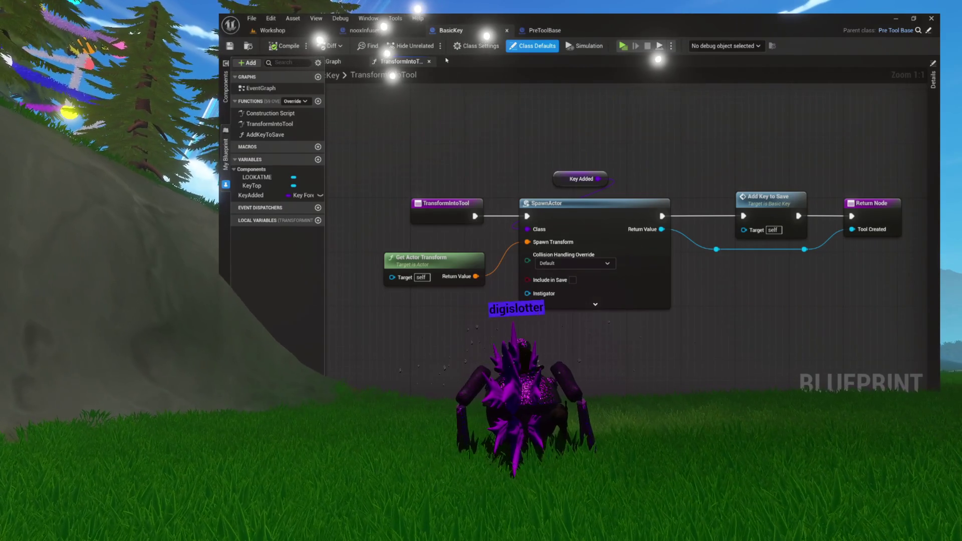
- Shift all TransformIntoTool nodes to the left and close the class defaults panel
{"action": "mouse_move", "coordinate": [466, 161]}
{"action": "left_mouse_down"}
{"action": "mouse_move", "coordinate": [651, 251]}
{"action": "mouse_move", "coordinate": [892, 280]}
{"action": "left_mouse_up"}
{"action": "mouse_move", "coordinate": [870, 217]}
{"action": "left_mouse_down"}
{"action": "mouse_move", "coordinate": [783, 217]}
{"action": "mouse_move", "coordinate": [850, 239]}
{"action": "mouse_move", "coordinate": [832, 227]}
{"action": "left_mouse_up"}
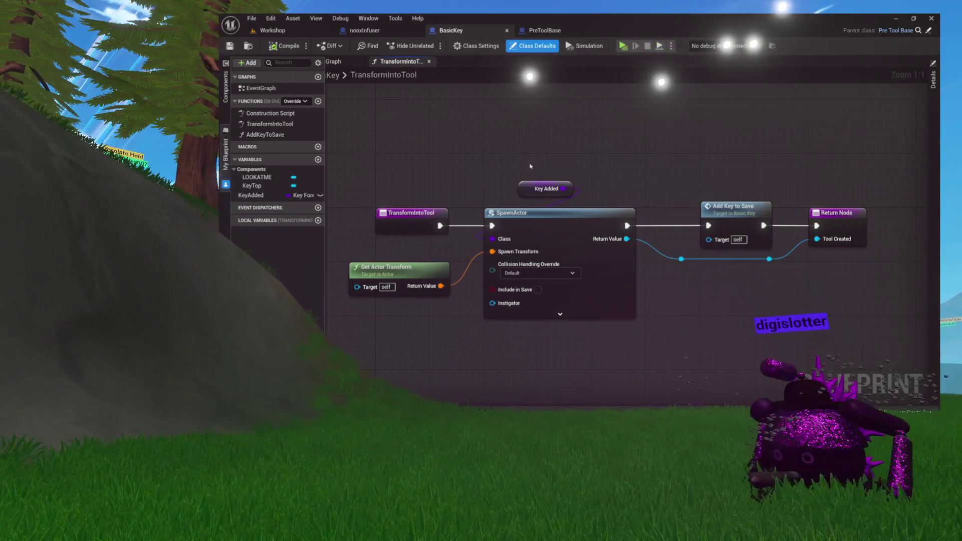
{"action": "left_click", "coordinate": [546, 188]}
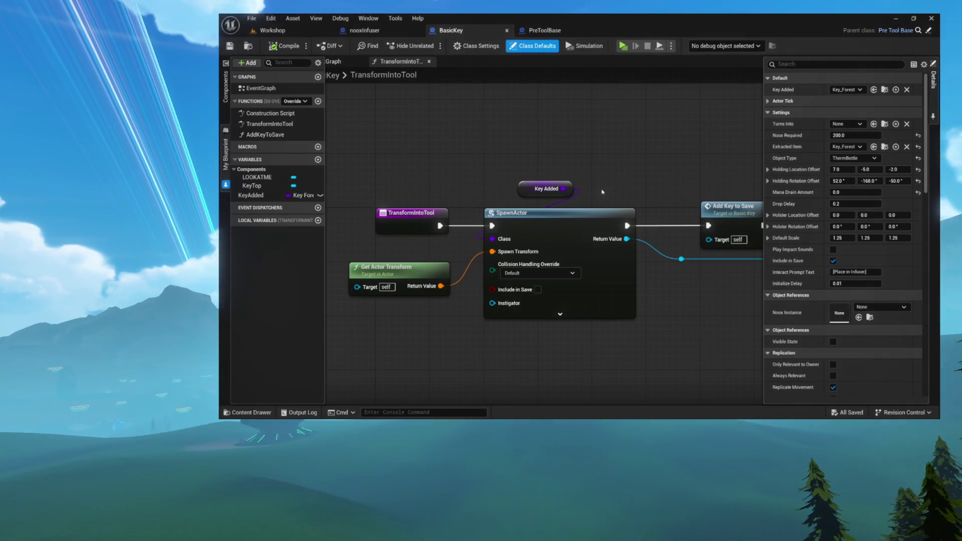
{"action": "left_click", "coordinate": [460, 159]}
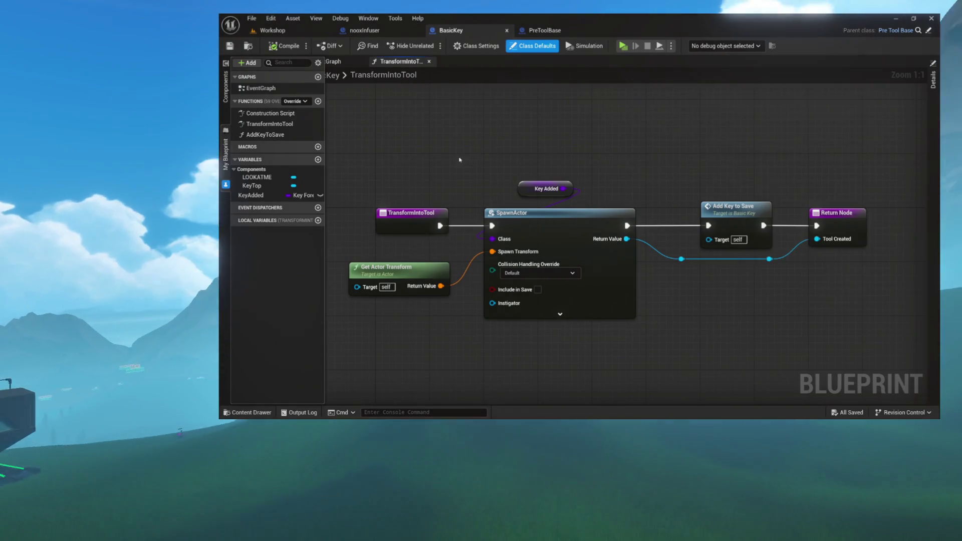
{"action": "left_click_drag", "start_coordinate": [460, 160], "coordinate": [492, 148]}
- Open BasicKey's AddKeyToSave function from the Add Key to Save node
{"action": "mouse_move", "coordinate": [879, 154]}
{"action": "left_mouse_down"}
{"action": "mouse_move", "coordinate": [817, 194]}
{"action": "mouse_move", "coordinate": [377, 289]}
{"action": "left_mouse_up"}
{"action": "left_click", "coordinate": [541, 171]}
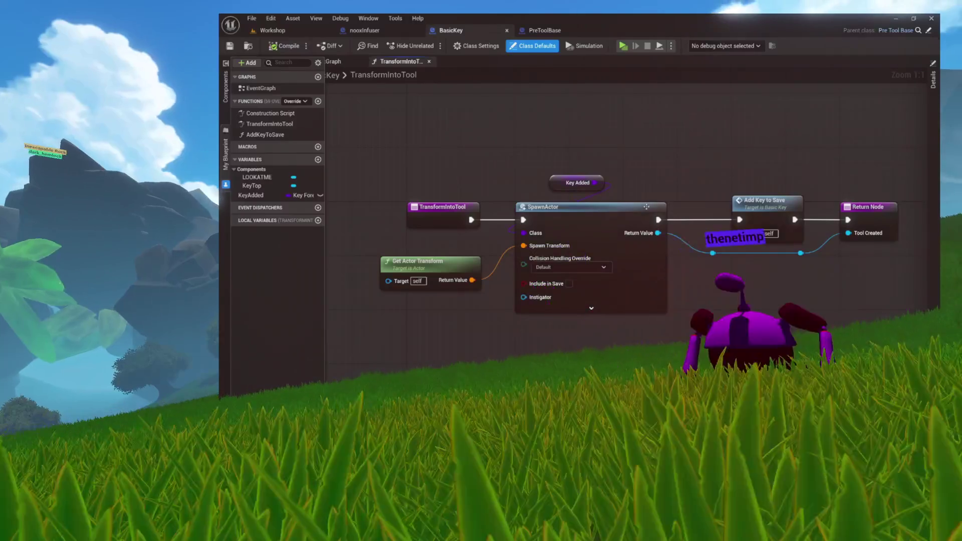
{"action": "double_click", "coordinate": [766, 204]}
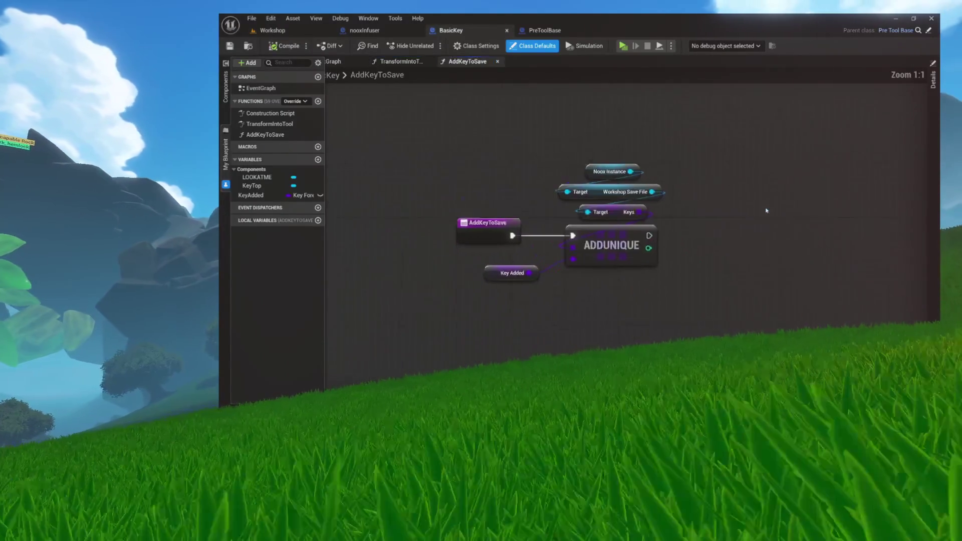
- Inspect AddKeyToSave's getter nodes feeding Keys into ADDUNIQUE
{"action": "left_click_drag", "start_coordinate": [450, 162], "coordinate": [694, 313]}
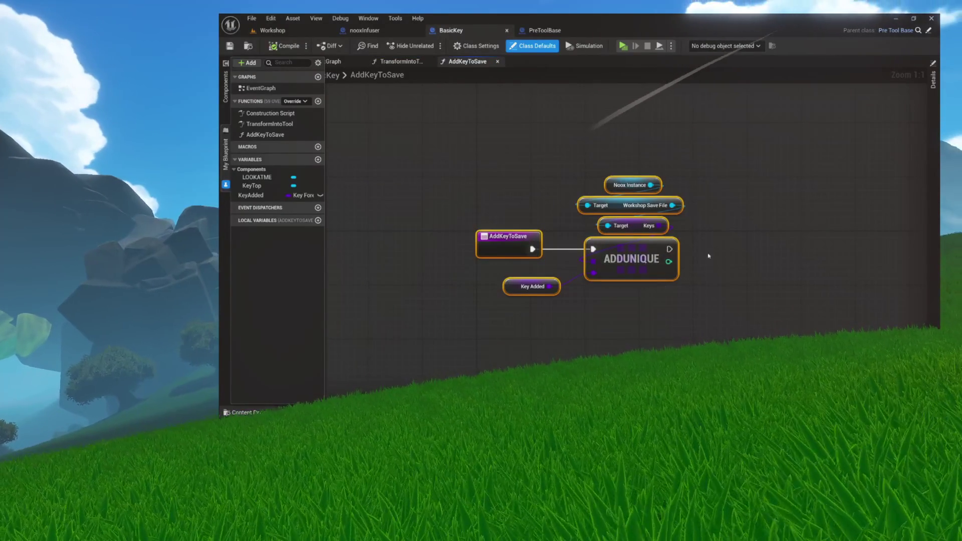
{"action": "left_click", "coordinate": [719, 180]}
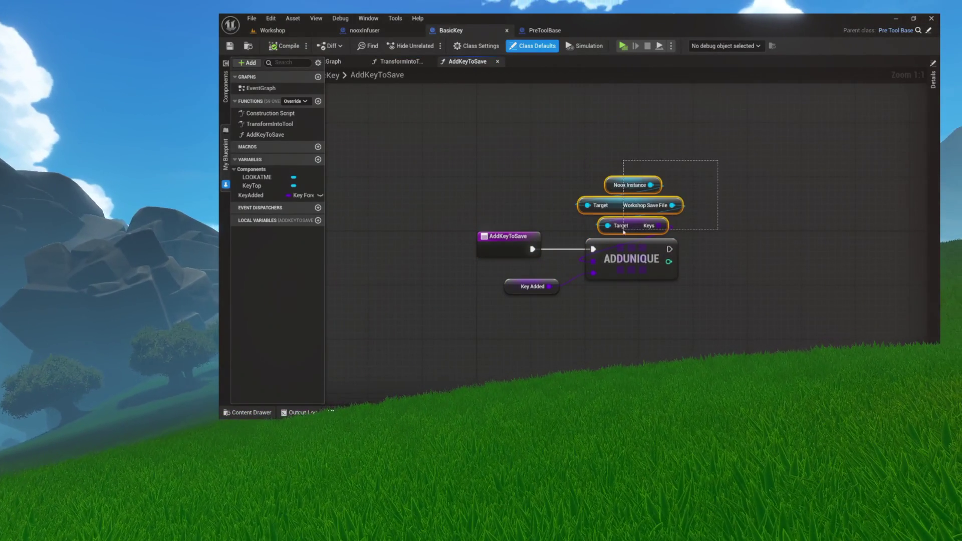
{"action": "left_click_drag", "start_coordinate": [624, 232], "coordinate": [625, 231]}
{"action": "mouse_move", "coordinate": [705, 150]}
{"action": "left_mouse_down"}
{"action": "mouse_move", "coordinate": [692, 174]}
{"action": "mouse_move", "coordinate": [619, 231]}
{"action": "left_mouse_up"}
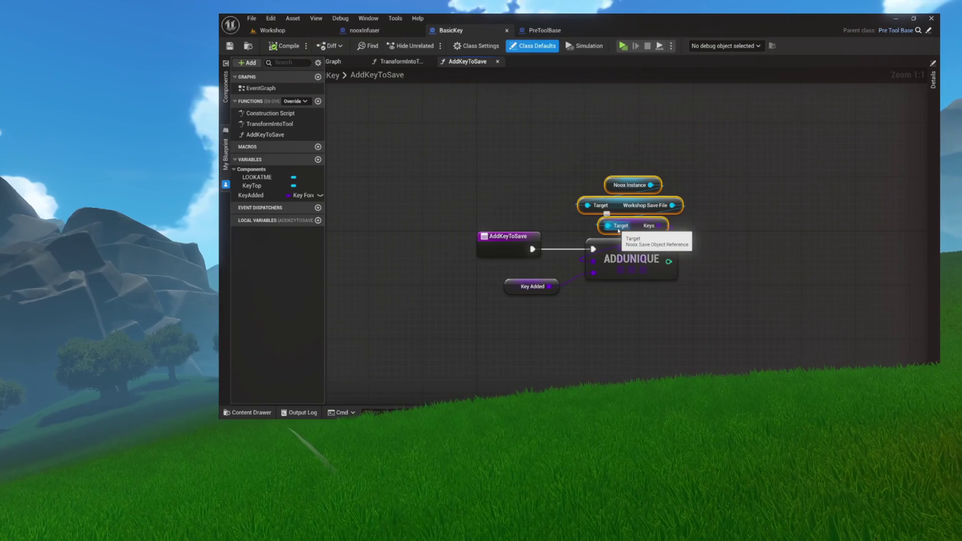
{"action": "left_click", "coordinate": [585, 95]}
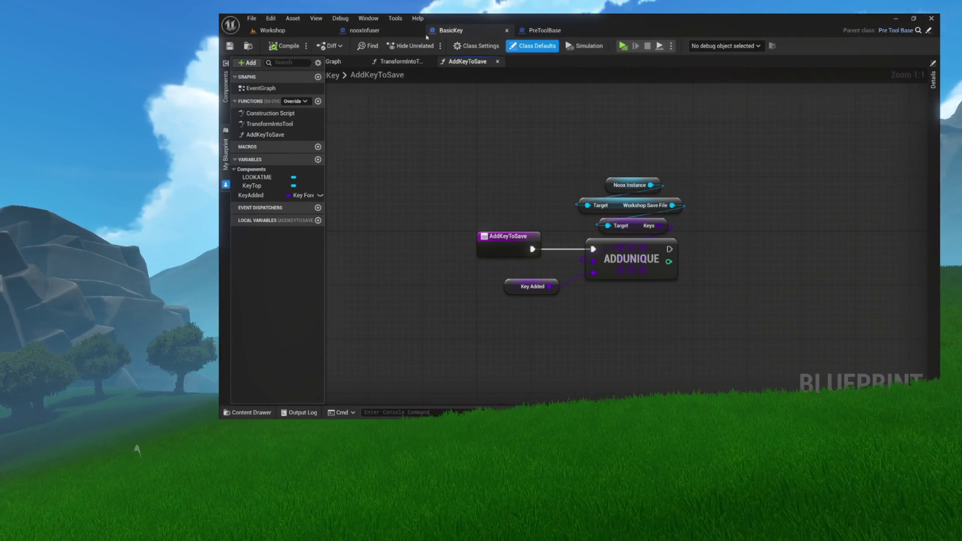
- Review nooxInfuser's EventGraph around Toggle Activator and Cast, then its PerformTransformation function
{"action": "left_click", "coordinate": [404, 34]}
{"action": "left_click", "coordinate": [326, 61]}
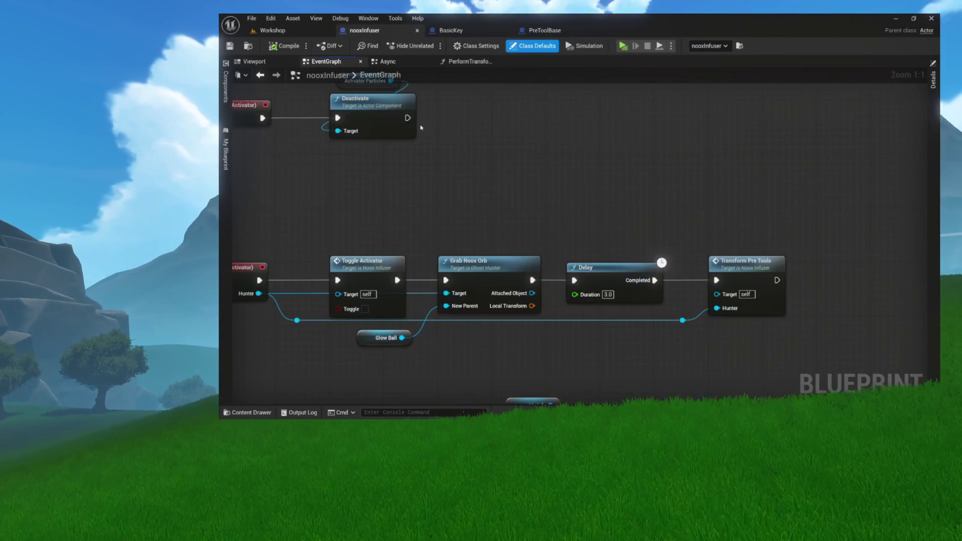
{"action": "scroll", "coordinate": [481, 193], "scroll_direction": "up", "scroll_amount": 3}
{"action": "mouse_move", "coordinate": [814, 274]}
{"action": "left_mouse_down"}
{"action": "mouse_move", "coordinate": [818, 334]}
{"action": "mouse_move", "coordinate": [737, 330]}
{"action": "mouse_move", "coordinate": [730, 344]}
{"action": "mouse_move", "coordinate": [620, 353]}
{"action": "mouse_move", "coordinate": [546, 329]}
{"action": "mouse_move", "coordinate": [671, 327]}
{"action": "left_mouse_up"}
{"action": "left_click_drag", "start_coordinate": [737, 200], "coordinate": [724, 201]}
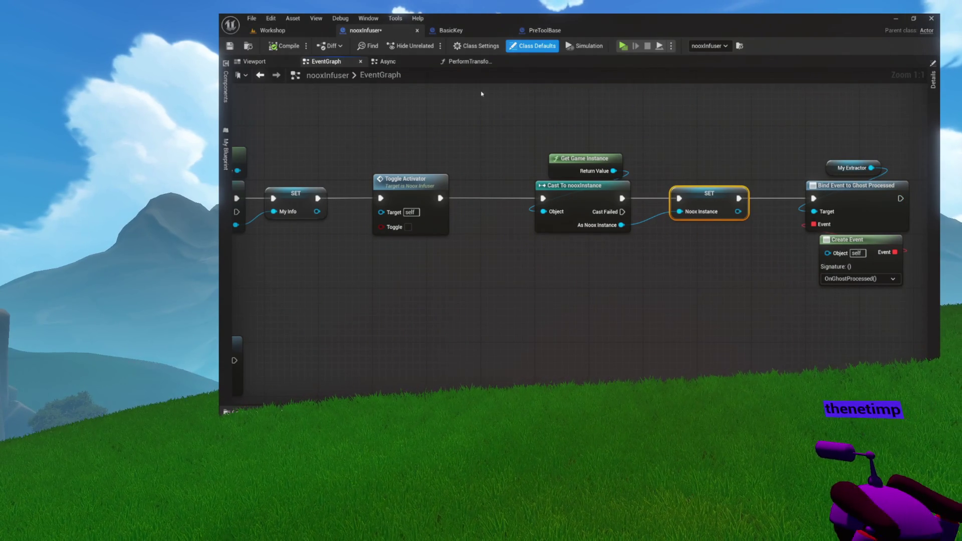
{"action": "left_click", "coordinate": [472, 62]}
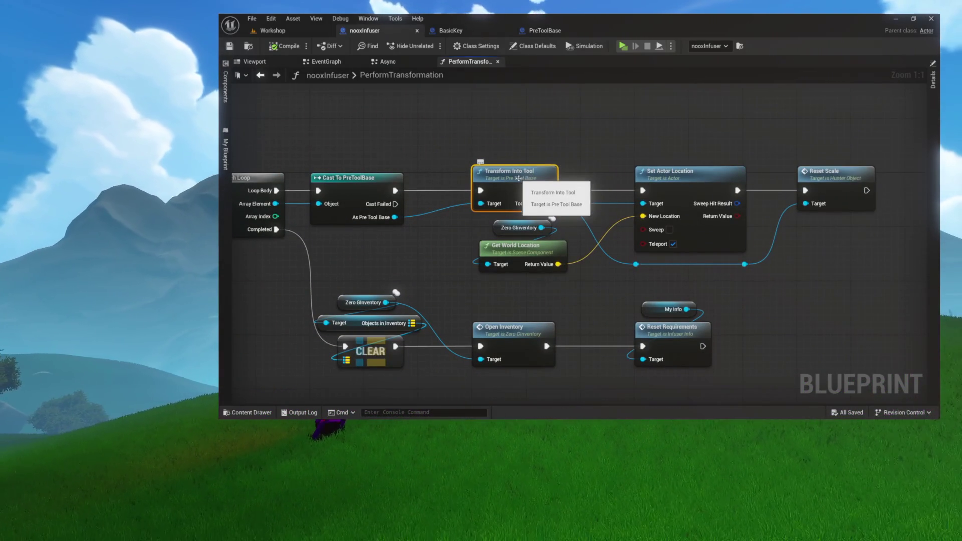
- Return to BasicKey's TransformIntoTool graph and move the SpawnActor chain right
{"action": "left_click", "coordinate": [480, 32]}
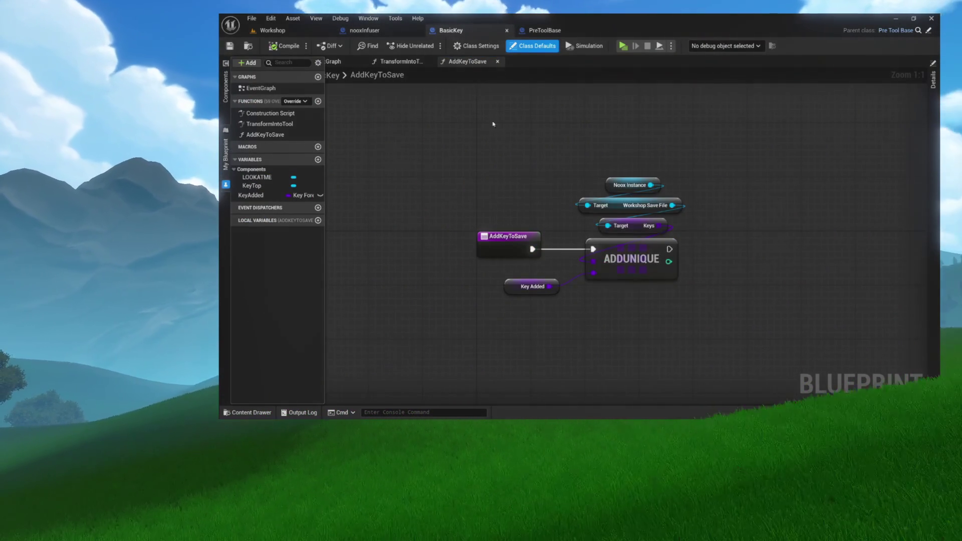
{"action": "left_click", "coordinate": [401, 61]}
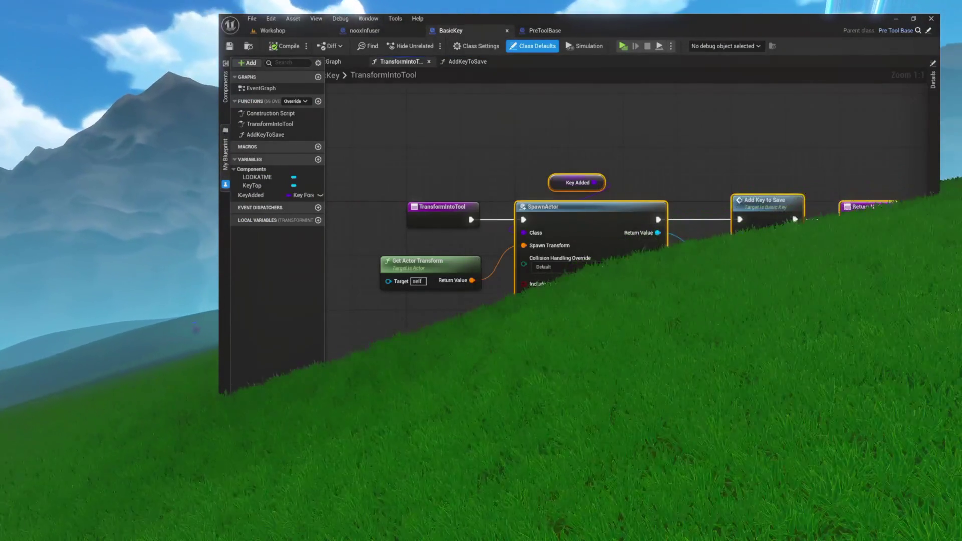
{"action": "left_click_drag", "start_coordinate": [590, 220], "coordinate": [671, 222]}
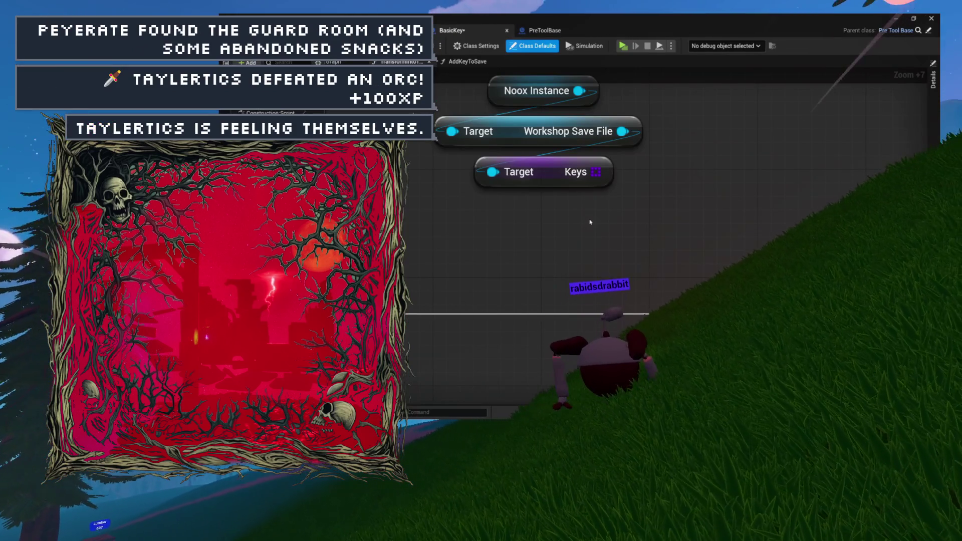
- Make room by shifting the SpawnActor, Add Key to Save and Key Added nodes rightward
{"action": "scroll", "coordinate": [546, 229], "scroll_direction": "down", "scroll_amount": 4}
{"action": "scroll", "coordinate": [547, 229], "scroll_direction": "down", "scroll_amount": 5}
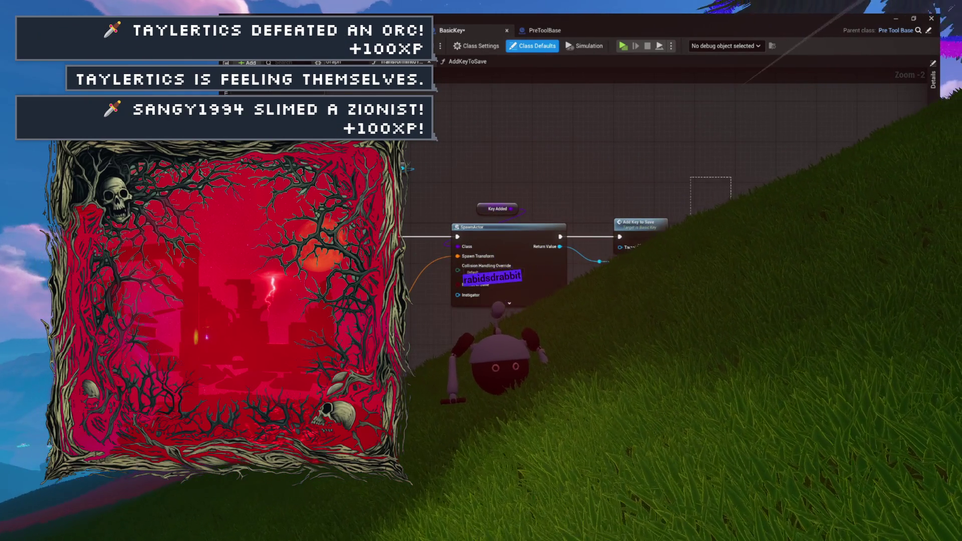
{"action": "left_click_drag", "start_coordinate": [511, 234], "coordinate": [534, 236]}
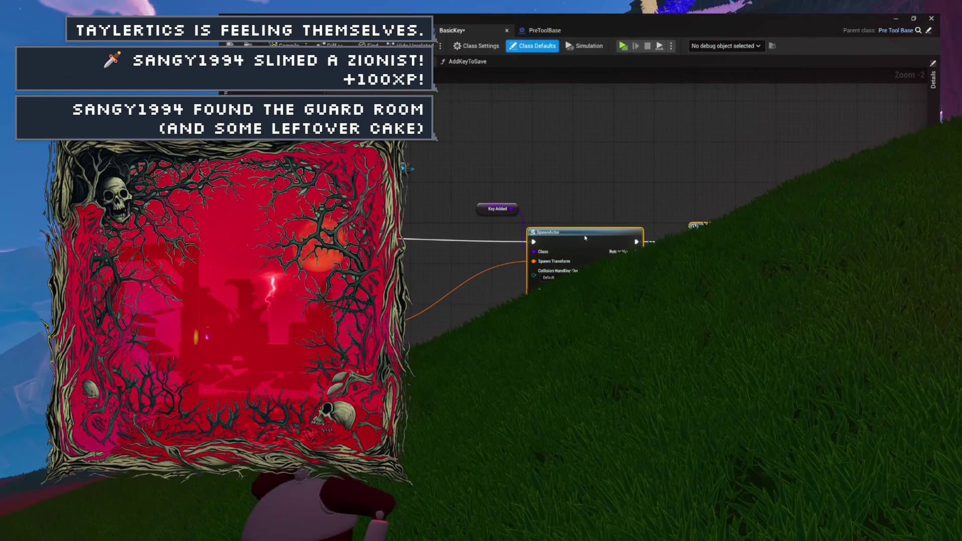
{"action": "left_click_drag", "start_coordinate": [586, 238], "coordinate": [591, 238]}
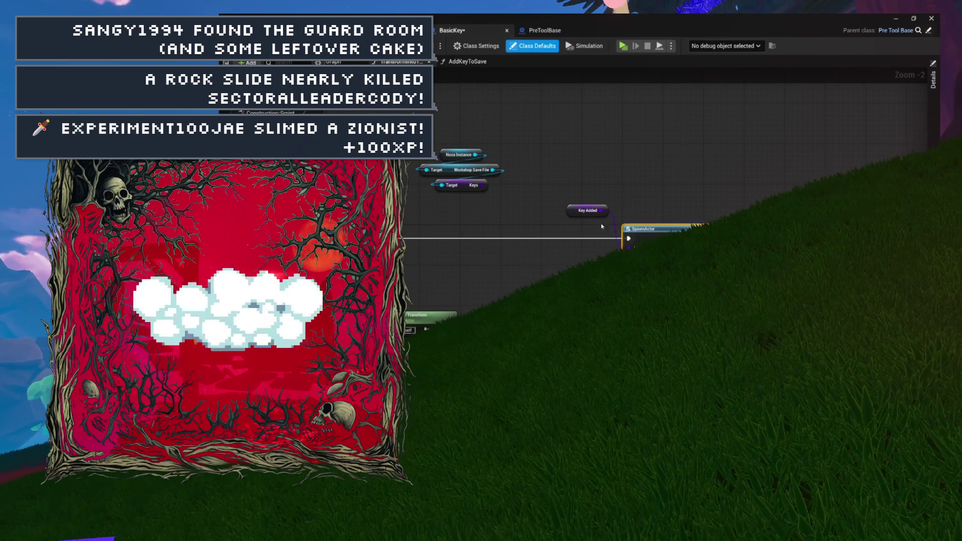
{"action": "left_click_drag", "start_coordinate": [575, 212], "coordinate": [667, 213]}
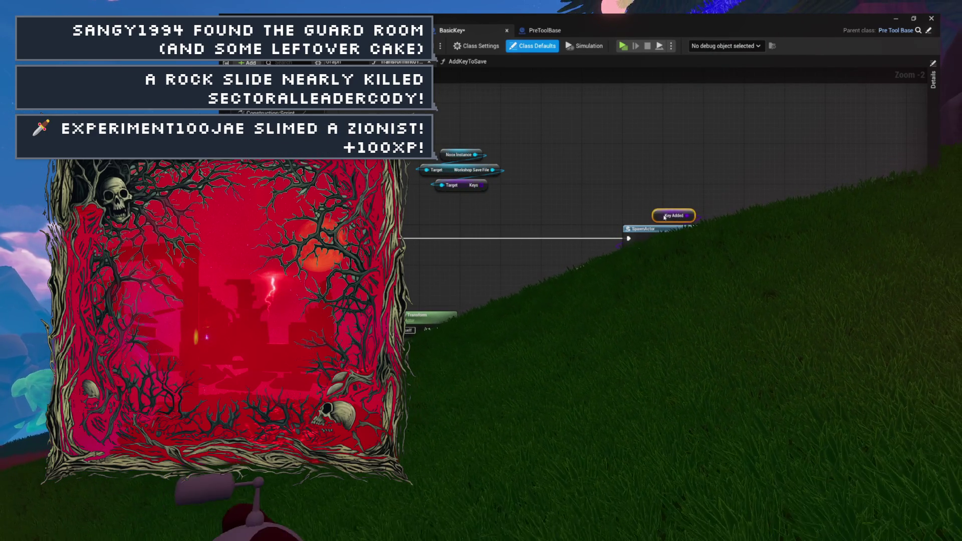
{"action": "left_click_drag", "start_coordinate": [515, 145], "coordinate": [616, 152]}
{"action": "left_click_drag", "start_coordinate": [527, 222], "coordinate": [435, 195]}
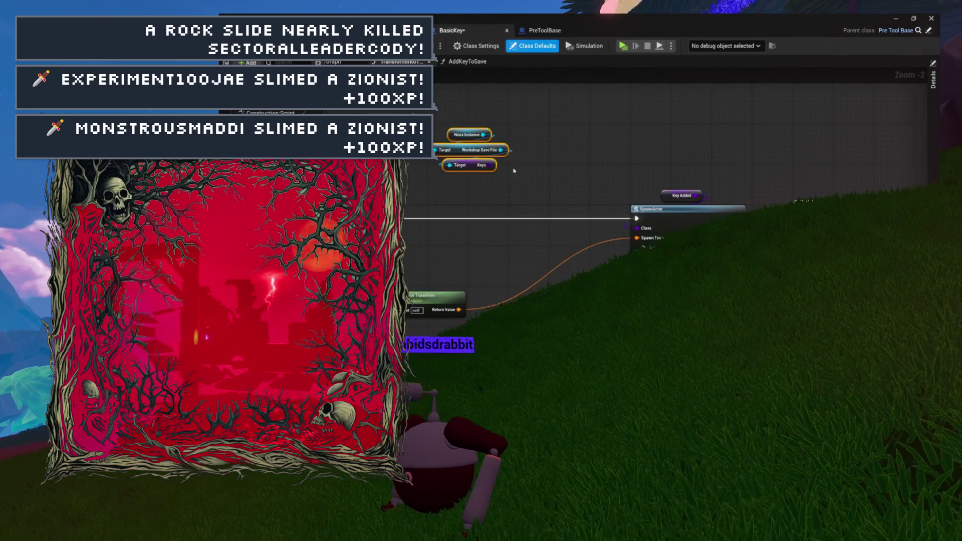
{"action": "left_click_drag", "start_coordinate": [508, 166], "coordinate": [557, 185]}
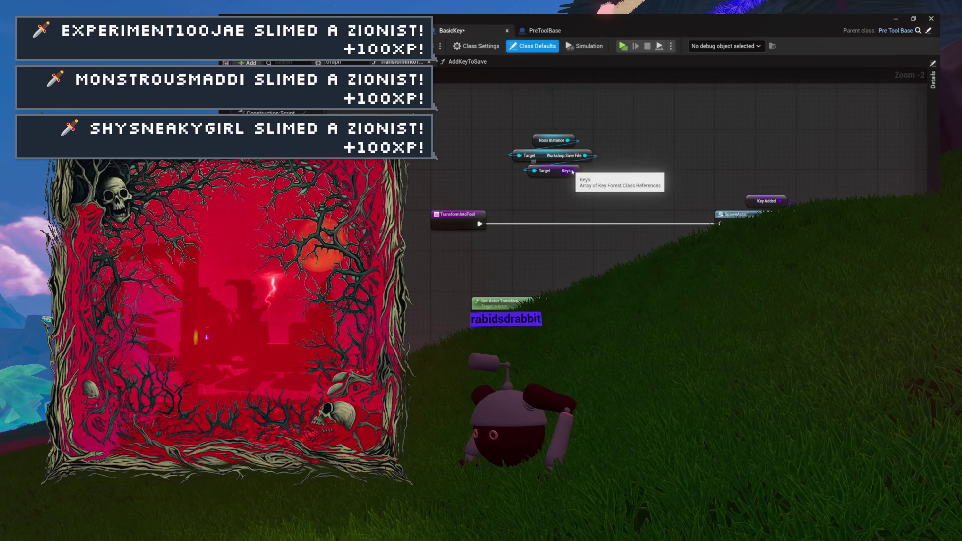
- Briefly look at the AddKeyToSave graph, then undo back to the TransformIntoTool graph
{"action": "left_click", "coordinate": [641, 173]}
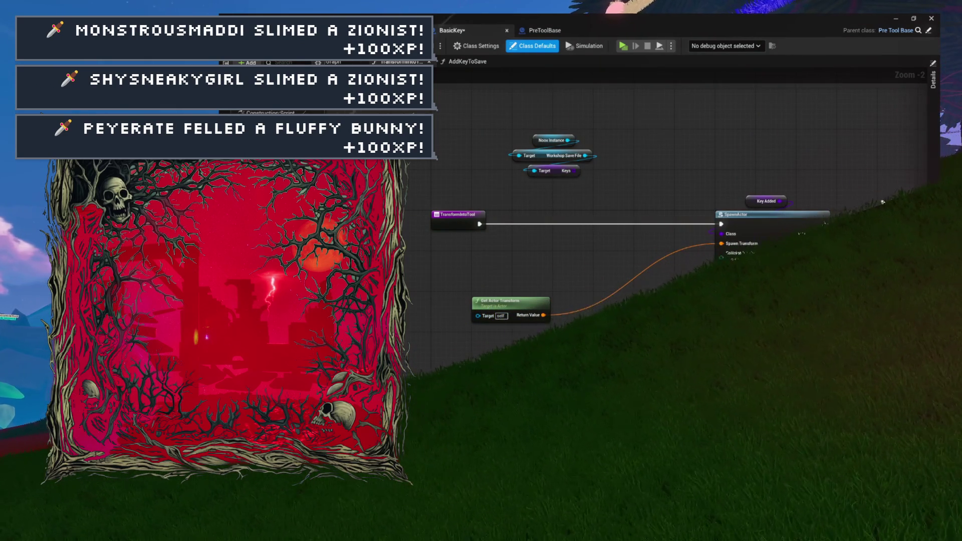
{"action": "left_click_drag", "start_coordinate": [509, 148], "coordinate": [682, 280]}
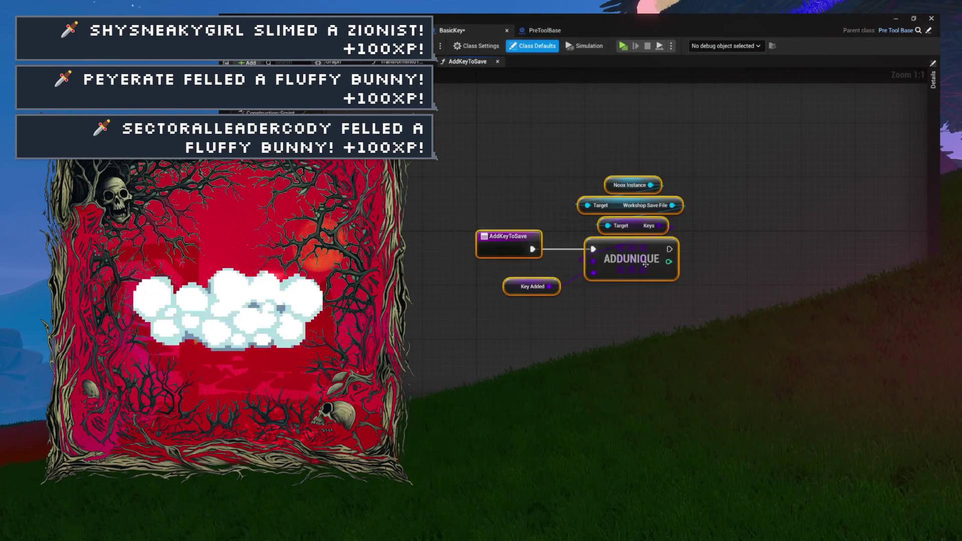
{"action": "left_click", "coordinate": [695, 249]}
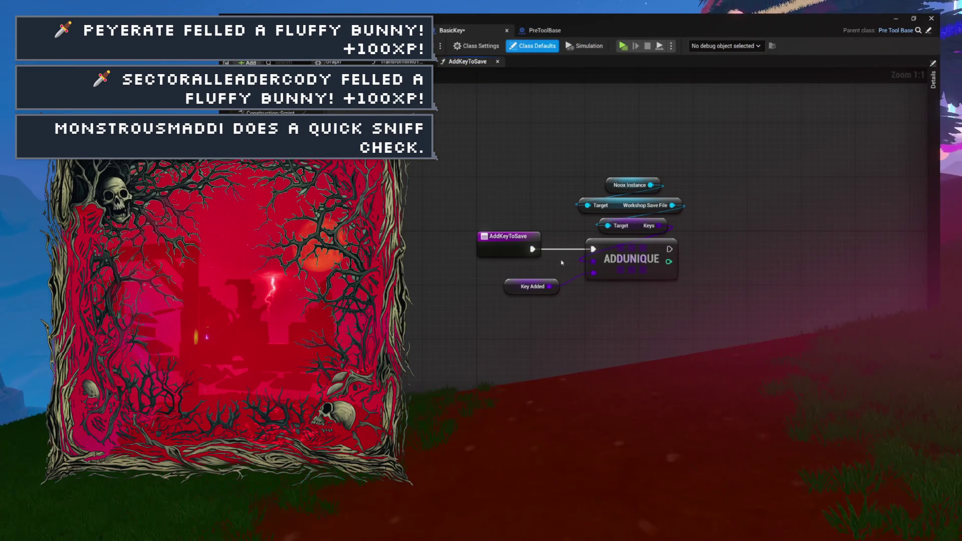
{"action": "key", "text": "ctrl+z"}
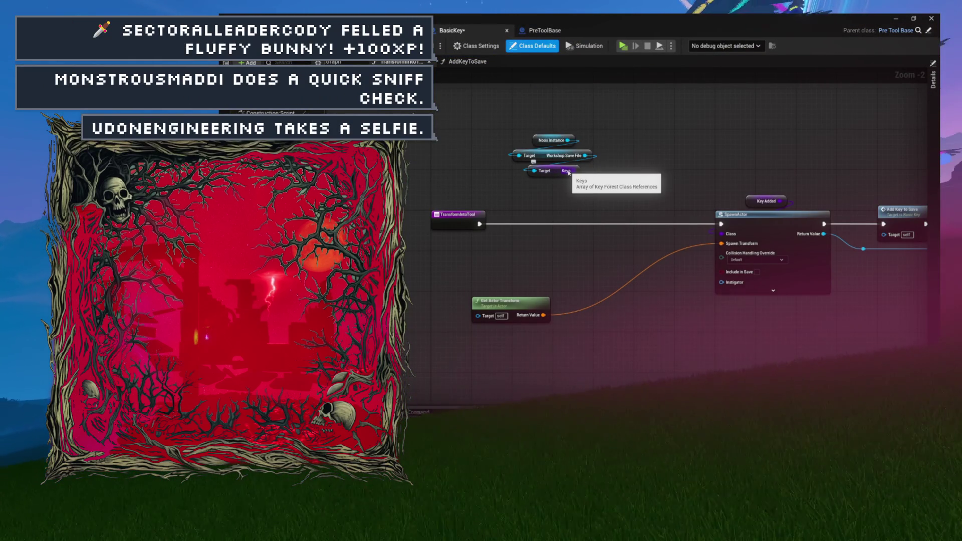
- Add a 'contains' array node wired from Keys and place it under Keys
{"action": "left_click_drag", "start_coordinate": [569, 173], "coordinate": [569, 235]}
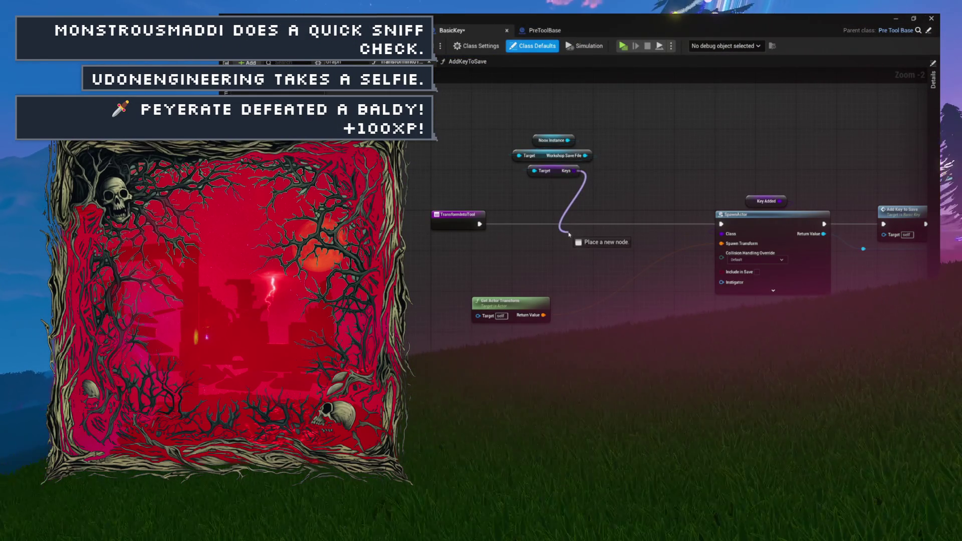
{"action": "mouse_move", "coordinate": [532, 205]}
{"action": "left_mouse_down"}
{"action": "mouse_move", "coordinate": [506, 238]}
{"action": "mouse_move", "coordinate": [513, 251]}
{"action": "mouse_move", "coordinate": [537, 241]}
{"action": "left_mouse_up"}
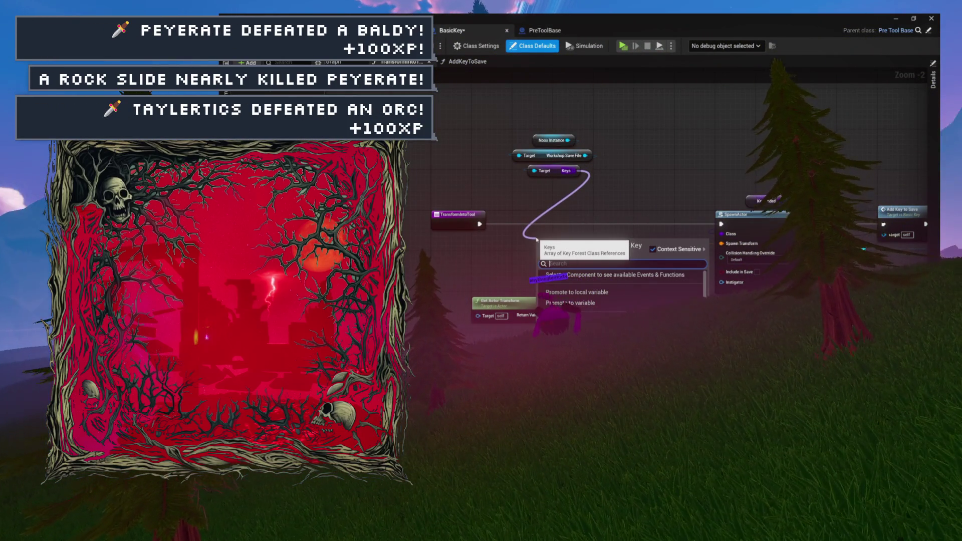
{"action": "type", "text": "contains"}
{"action": "key", "text": "Return"}
{"action": "mouse_move", "coordinate": [574, 238]}
{"action": "left_mouse_down"}
{"action": "mouse_move", "coordinate": [568, 199]}
{"action": "mouse_move", "coordinate": [541, 181]}
{"action": "mouse_move", "coordinate": [508, 196]}
{"action": "left_mouse_up"}
- Discard a duplicated Key Added getter, then add a Branch node below Contains
{"action": "left_click", "coordinate": [766, 201]}
{"action": "key", "text": "ctrl+c"}
{"action": "key", "text": "ctrl+v"}
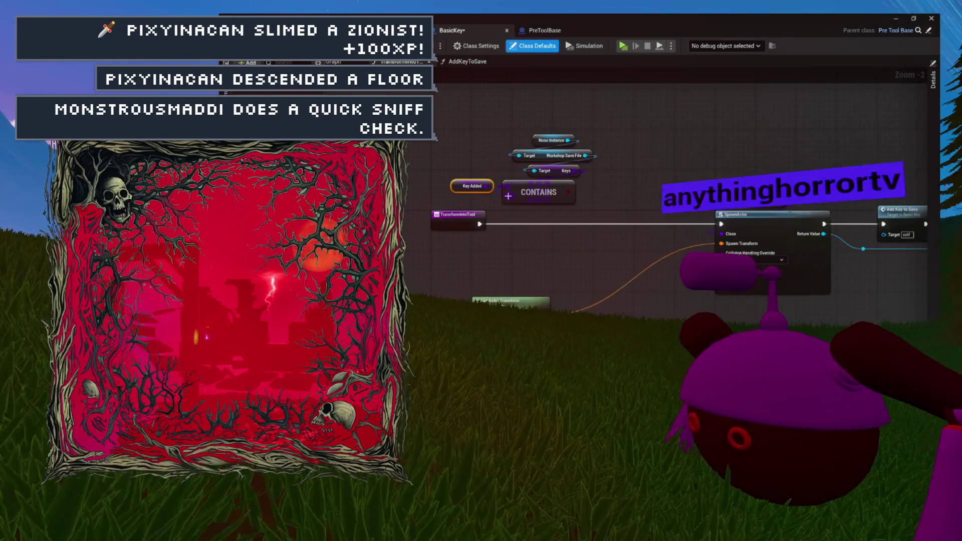
{"action": "key", "text": "Delete"}
{"action": "left_click_drag", "start_coordinate": [585, 196], "coordinate": [505, 201]}
{"action": "left_click", "coordinate": [505, 201]}
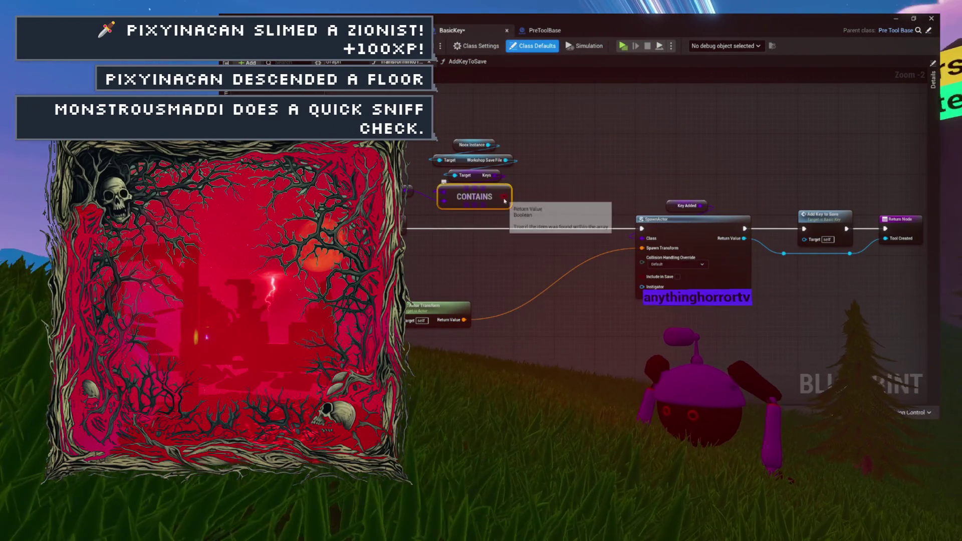
{"action": "left_click", "coordinate": [459, 223]}
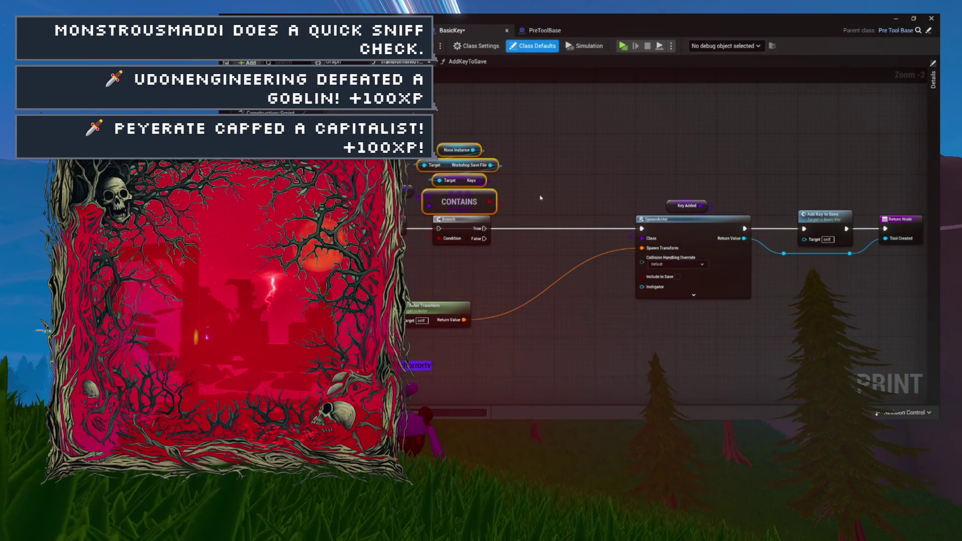
- Bring the Branch outputs into view and test a wire from its True pin
{"action": "scroll", "coordinate": [541, 198], "scroll_direction": "up", "scroll_amount": 2}
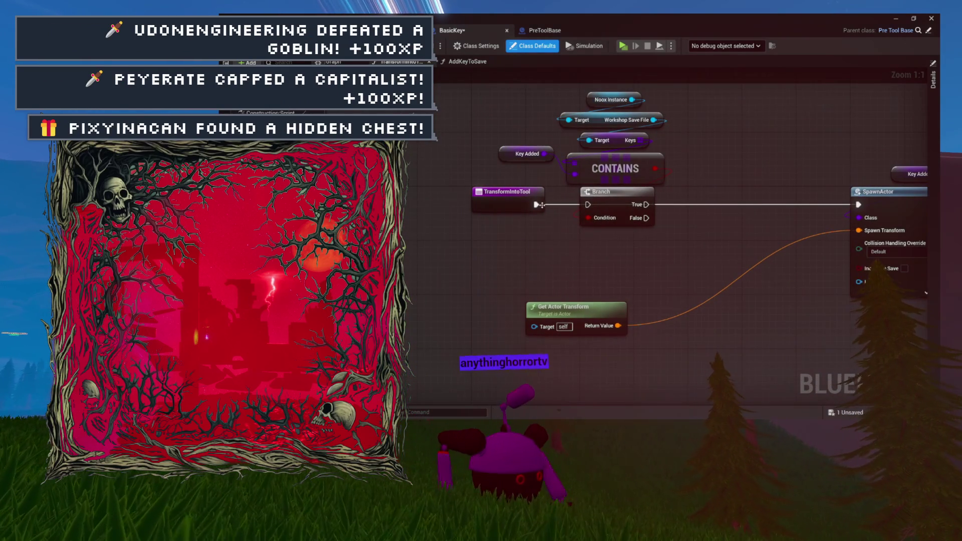
{"action": "left_click_drag", "start_coordinate": [639, 198], "coordinate": [525, 247]}
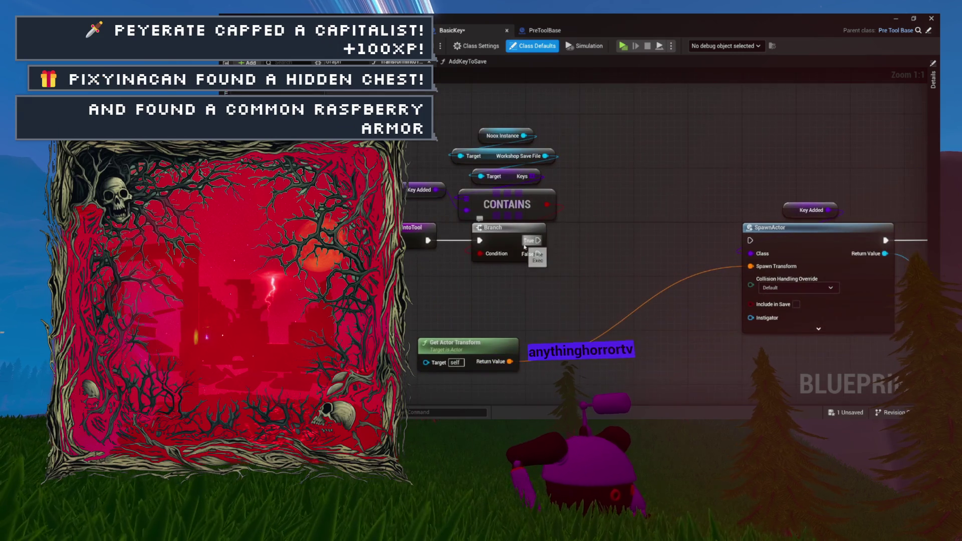
{"action": "mouse_move", "coordinate": [613, 148]}
{"action": "left_mouse_down"}
{"action": "mouse_move", "coordinate": [620, 142]}
{"action": "mouse_move", "coordinate": [519, 129]}
{"action": "left_mouse_up"}
{"action": "left_click", "coordinate": [621, 125]}
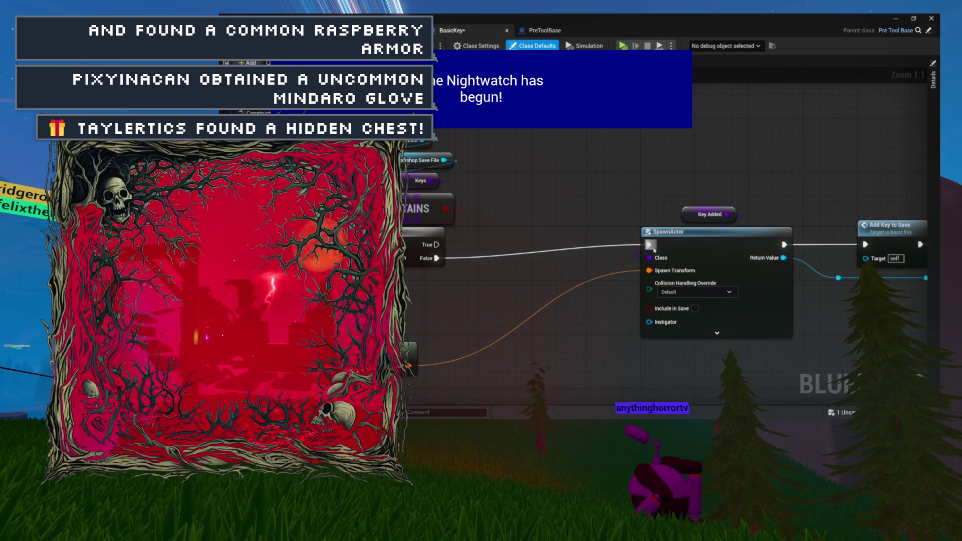
{"action": "scroll", "coordinate": [641, 239], "scroll_direction": "down", "scroll_amount": 5}
- Reposition SpawnActor and its following nodes beneath the Branch, alongside Key Added
{"action": "mouse_move", "coordinate": [646, 249]}
{"action": "left_mouse_down"}
{"action": "mouse_move", "coordinate": [614, 269]}
{"action": "mouse_move", "coordinate": [601, 266]}
{"action": "mouse_move", "coordinate": [604, 253]}
{"action": "left_mouse_up"}
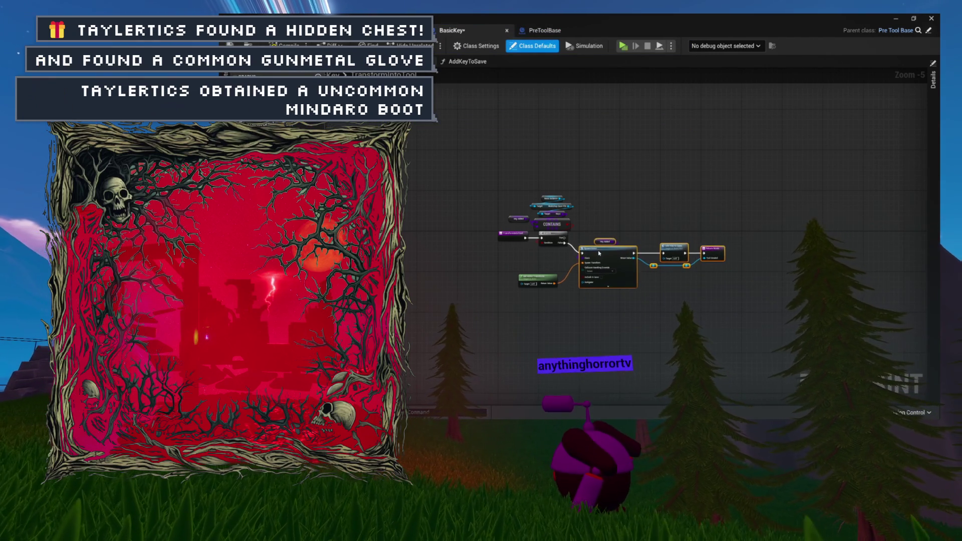
{"action": "scroll", "coordinate": [603, 252], "scroll_direction": "up", "scroll_amount": 5}
{"action": "left_click_drag", "start_coordinate": [581, 246], "coordinate": [581, 259]}
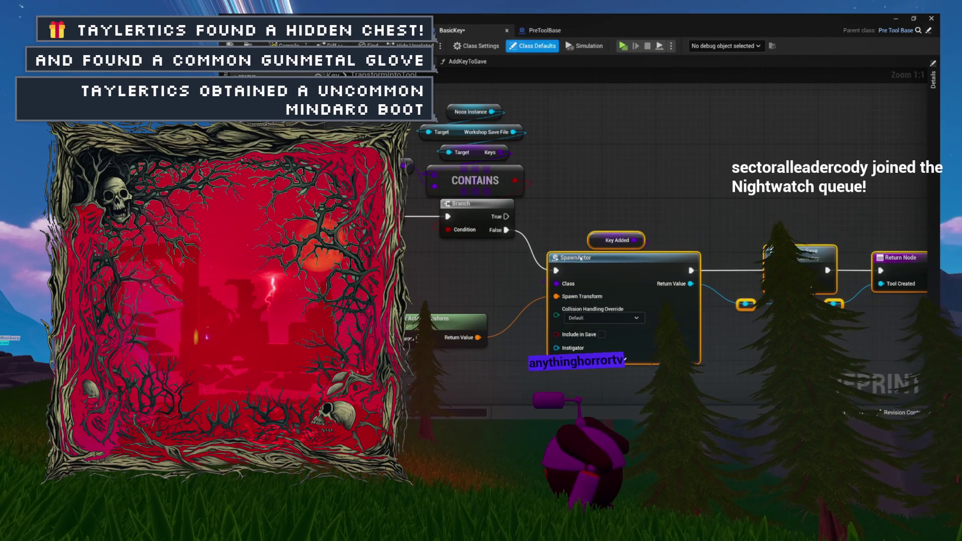
{"action": "left_click_drag", "start_coordinate": [549, 199], "coordinate": [606, 251]}
{"action": "mouse_move", "coordinate": [647, 186]}
{"action": "left_mouse_down"}
{"action": "mouse_move", "coordinate": [646, 235]}
{"action": "mouse_move", "coordinate": [700, 258]}
{"action": "mouse_move", "coordinate": [700, 206]}
{"action": "left_mouse_up"}
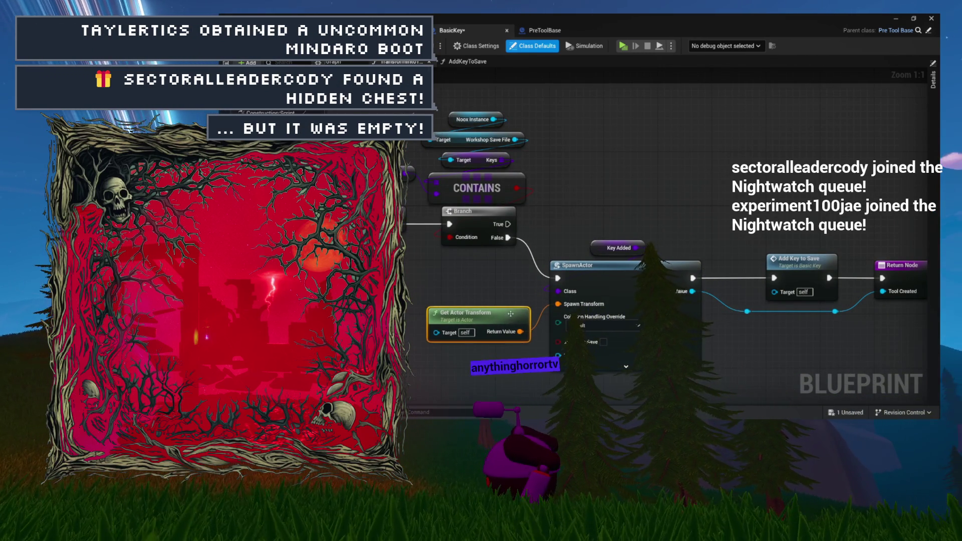
{"action": "left_click_drag", "start_coordinate": [573, 200], "coordinate": [632, 198]}
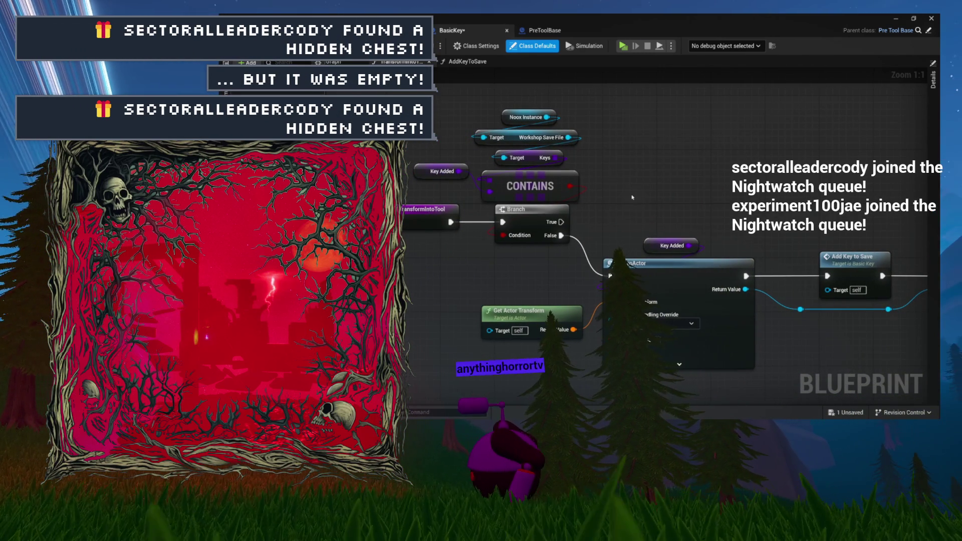
- Show BasicKey's Class Defaults and leave Turns Into set to None
{"action": "left_click", "coordinate": [532, 45]}
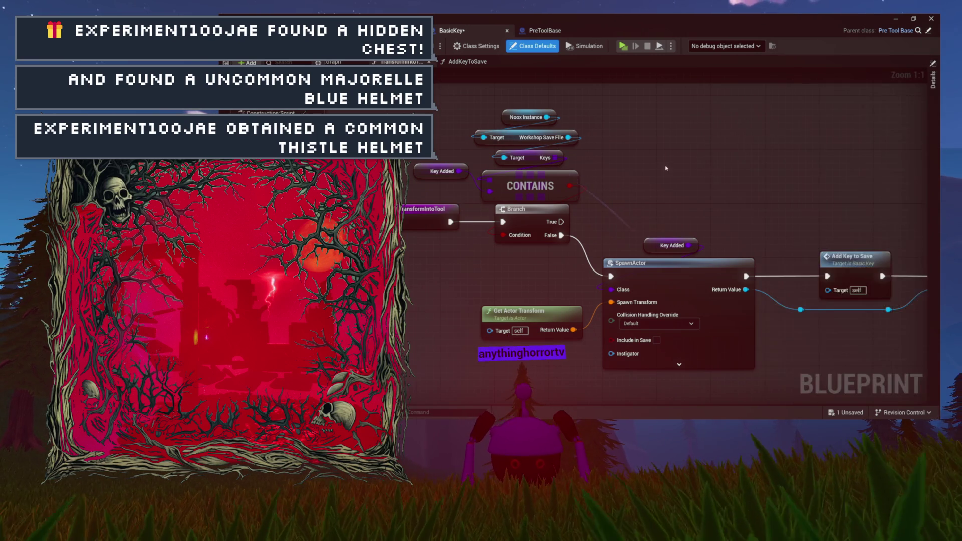
{"action": "left_click", "coordinate": [524, 46]}
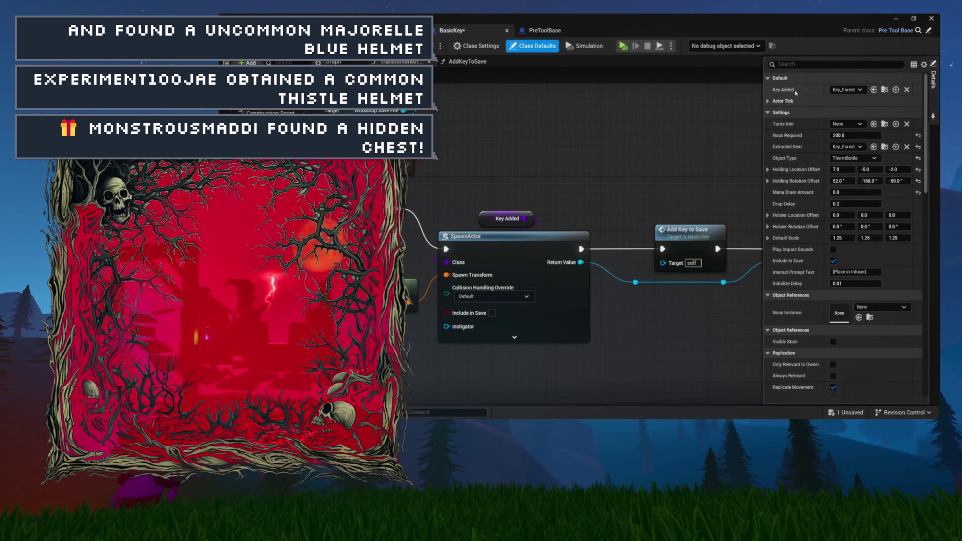
{"action": "left_click", "coordinate": [846, 125]}
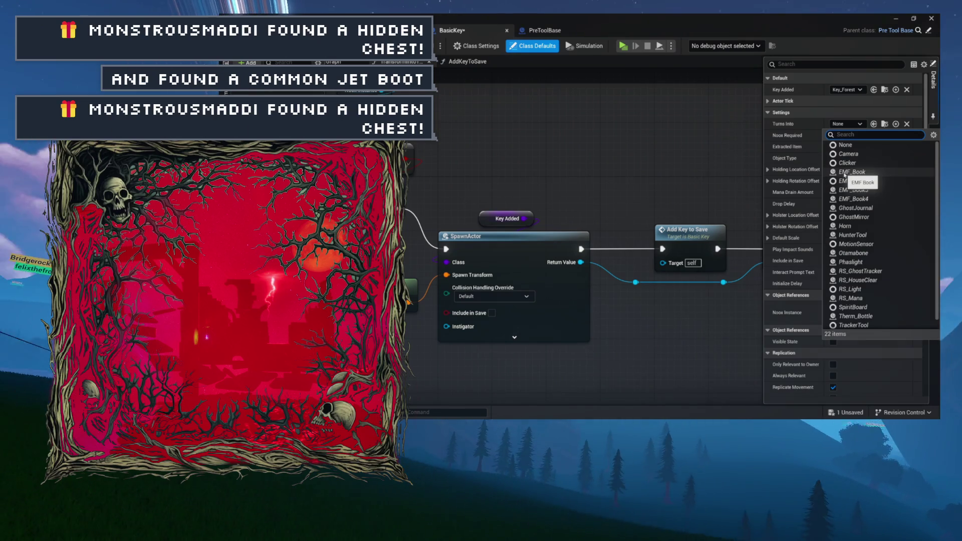
{"action": "type", "text": "forest"}
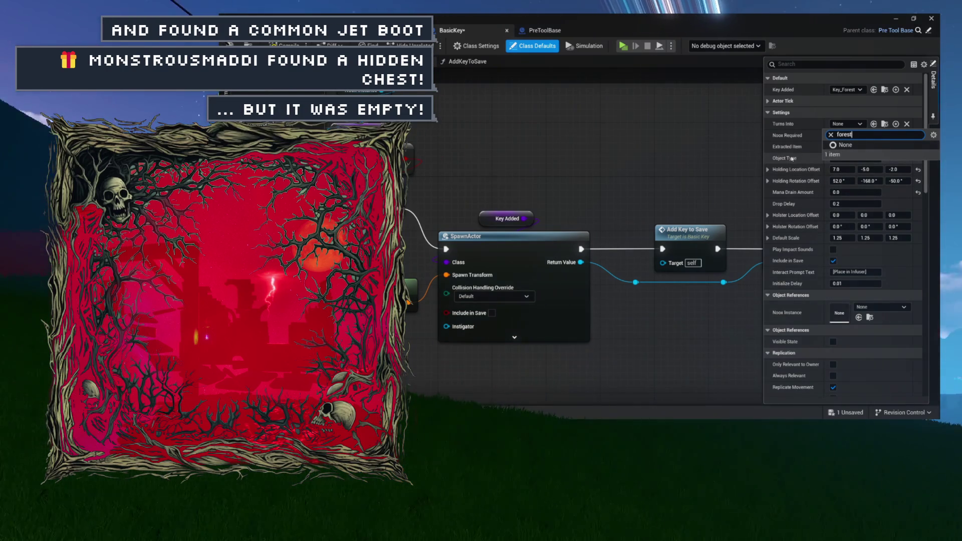
{"action": "key", "text": "BackSpace"}
{"action": "key", "text": "BackSpace"}
{"action": "key", "text": "BackSpace"}
{"action": "type", "text": "key"}
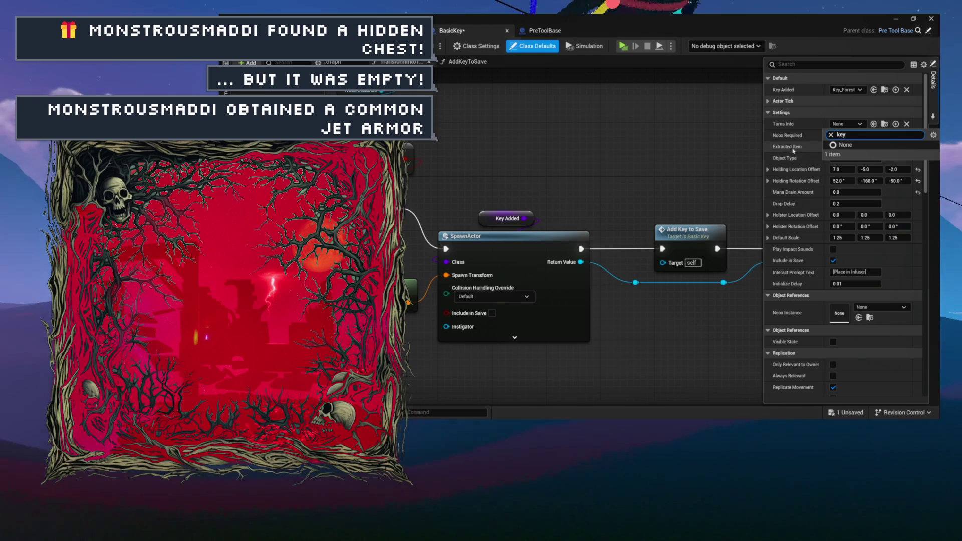
{"action": "key", "text": "Escape"}
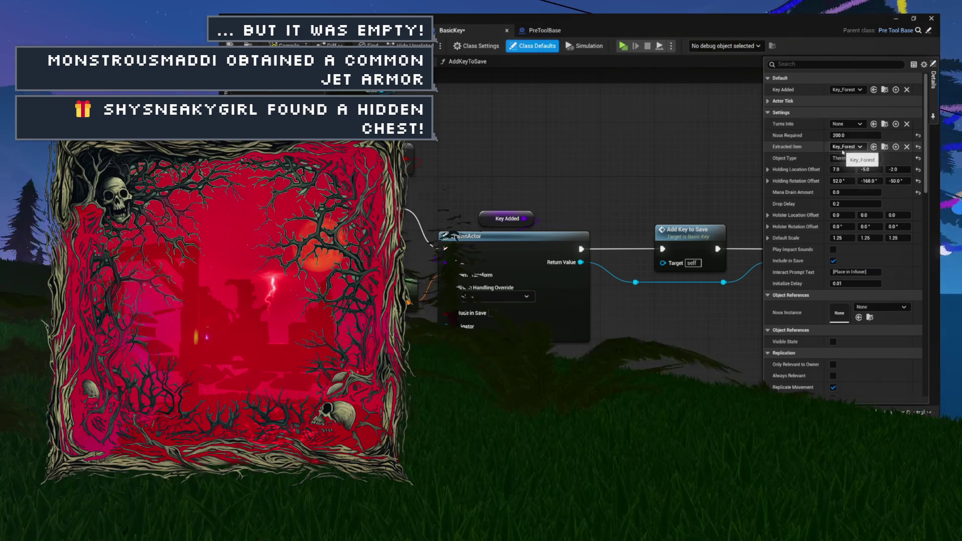
- Set Object Type to ThermBottle and bring up the PreTools assets in the Content Drawer
{"action": "left_click", "coordinate": [841, 157]}
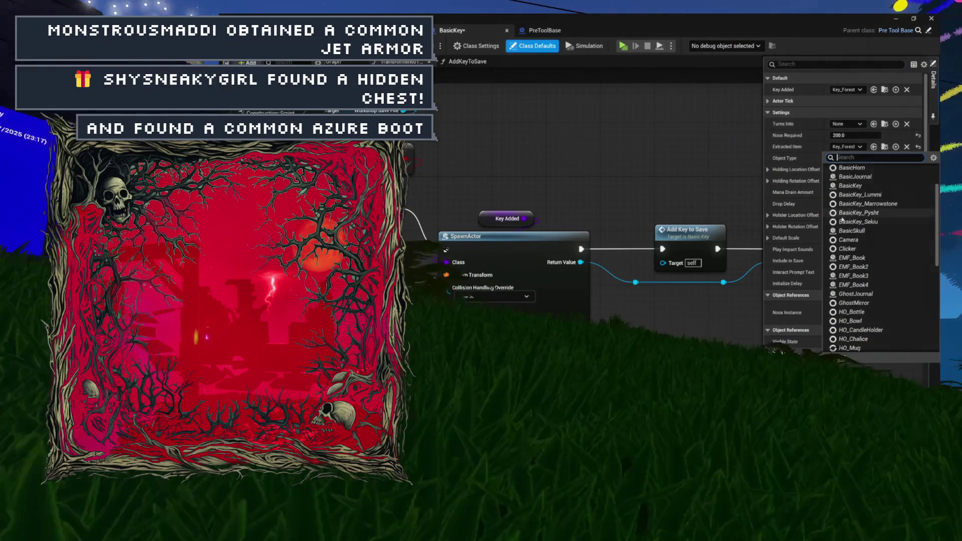
{"action": "scroll", "coordinate": [843, 217], "scroll_direction": "down", "scroll_amount": 10}
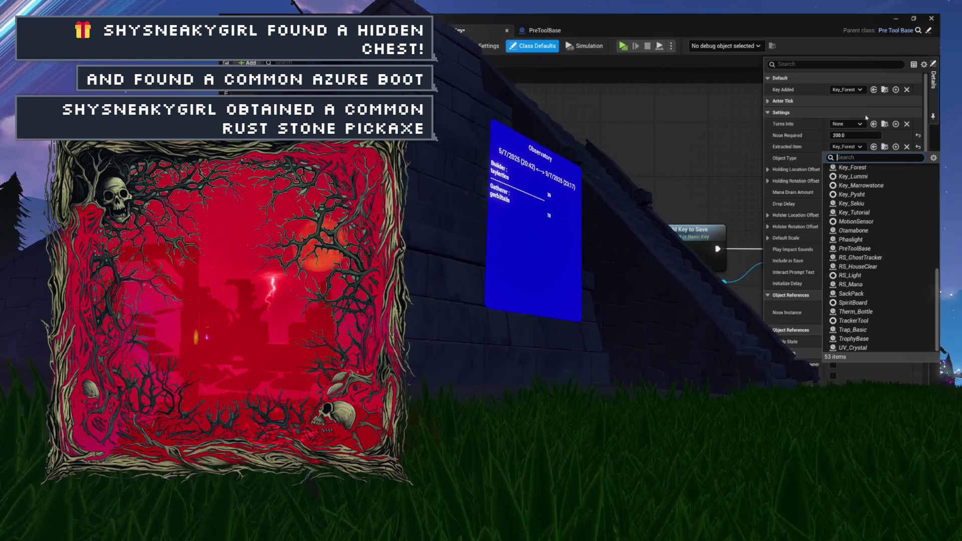
{"action": "left_click", "coordinate": [857, 312]}
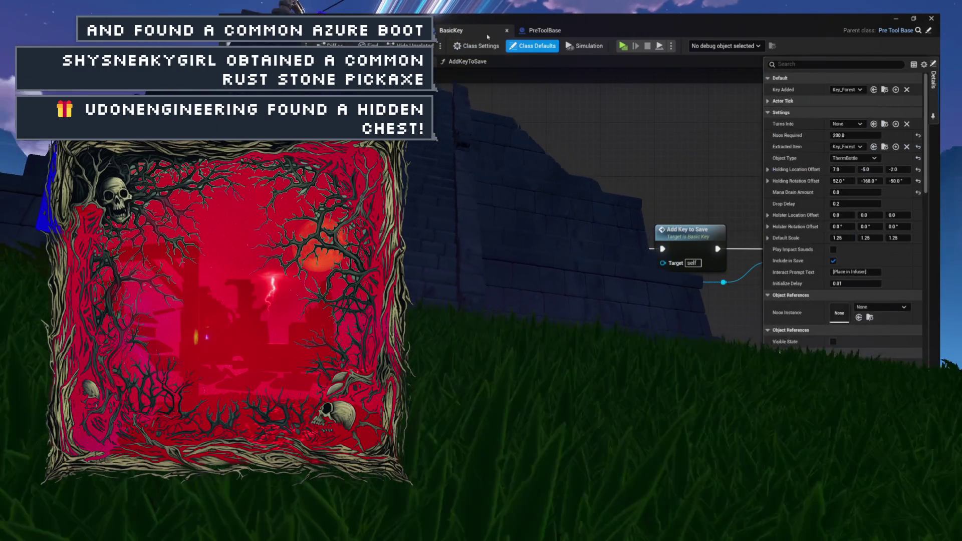
{"action": "key", "text": "ctrl+space"}
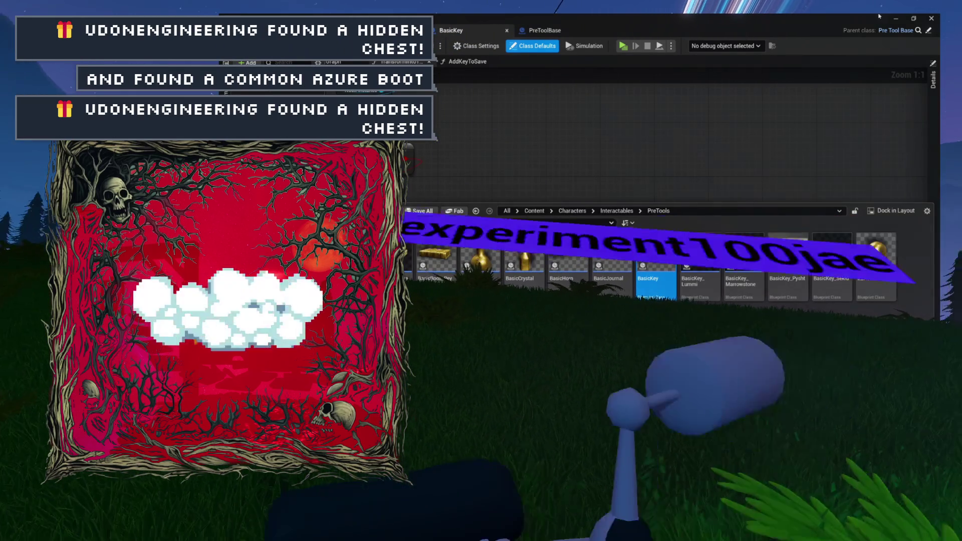
- Inspect PreToolBase's Branch, Extracted Item and SpawnActor nodes, then go back to BasicKey's graph
{"action": "left_click", "coordinate": [929, 30]}
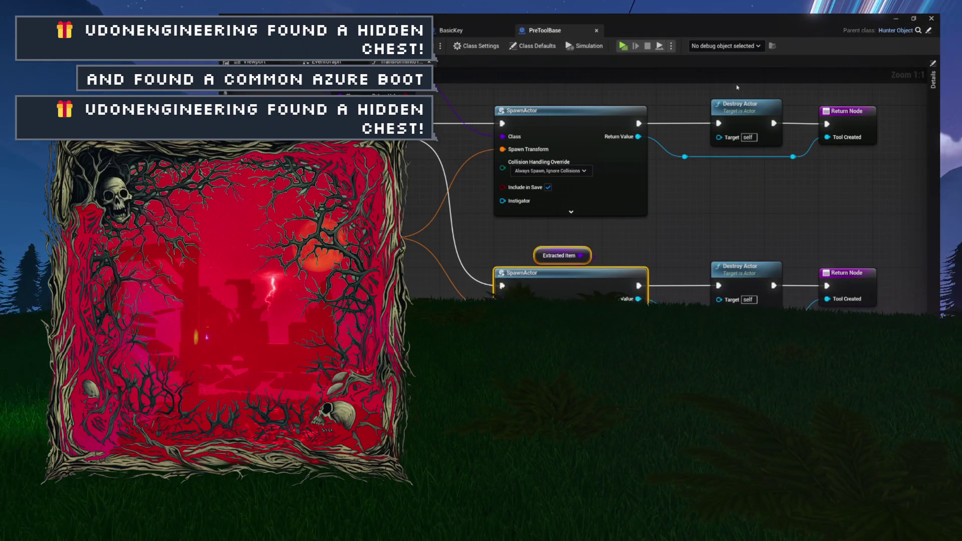
{"action": "left_click_drag", "start_coordinate": [505, 207], "coordinate": [580, 258]}
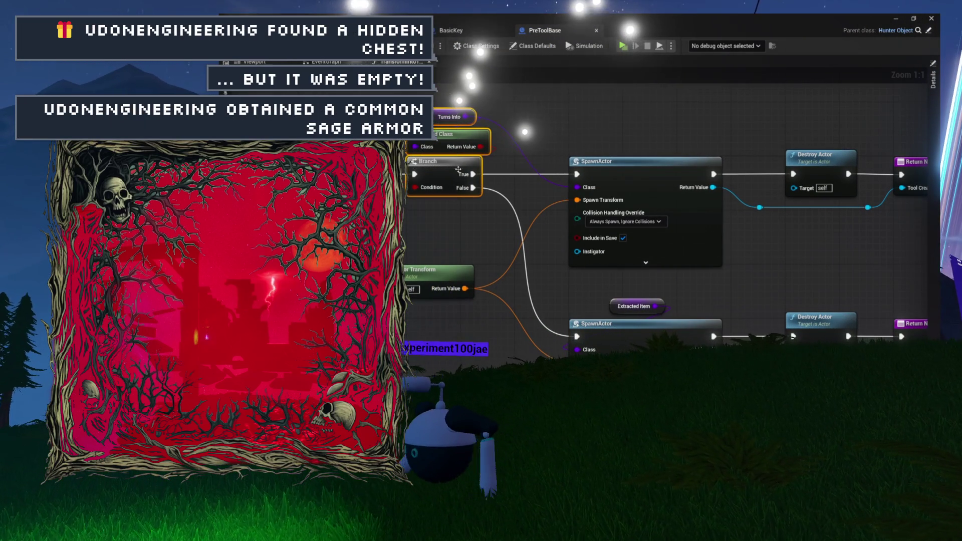
{"action": "left_click", "coordinate": [570, 122]}
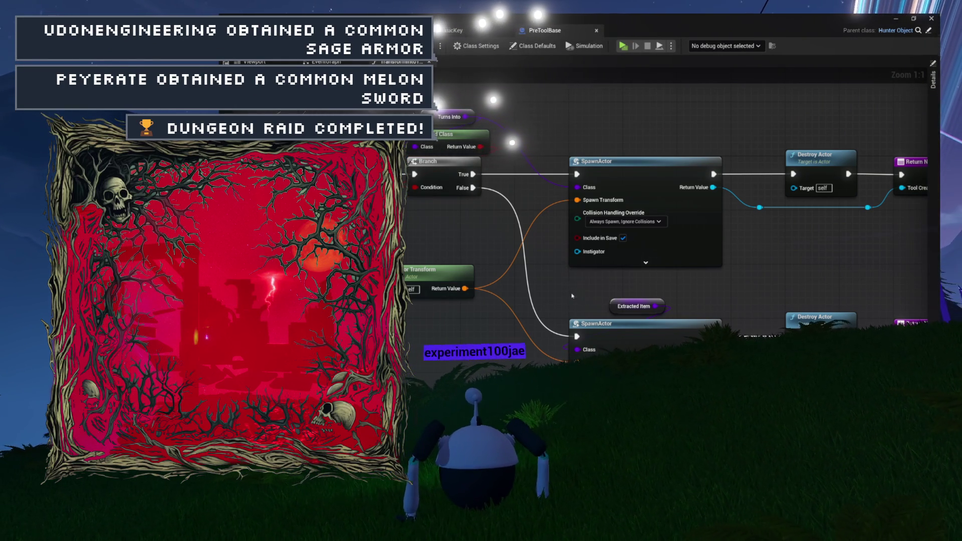
{"action": "left_click_drag", "start_coordinate": [655, 336], "coordinate": [655, 336]}
{"action": "mouse_move", "coordinate": [729, 309]}
{"action": "left_mouse_down"}
{"action": "mouse_move", "coordinate": [777, 306]}
{"action": "mouse_move", "coordinate": [780, 296]}
{"action": "left_mouse_up"}
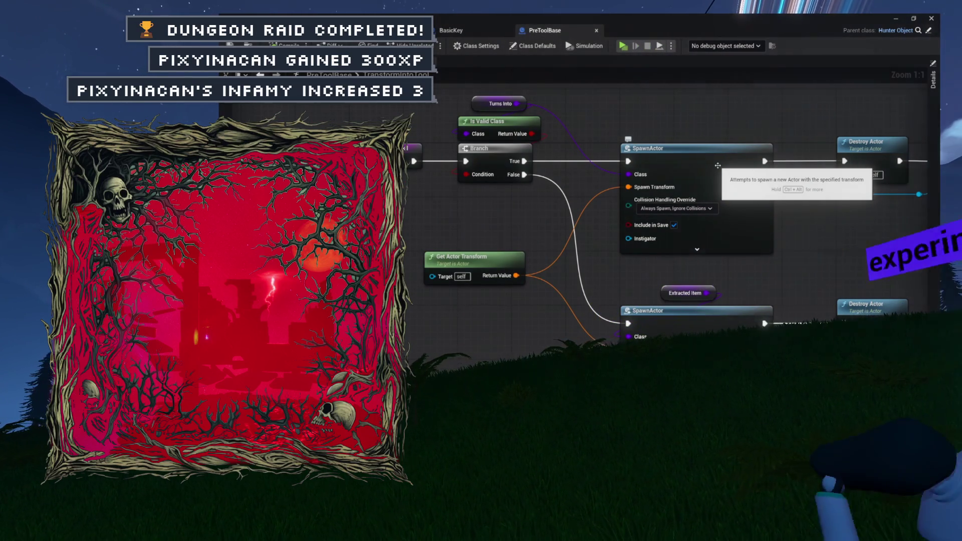
{"action": "left_click", "coordinate": [488, 38]}
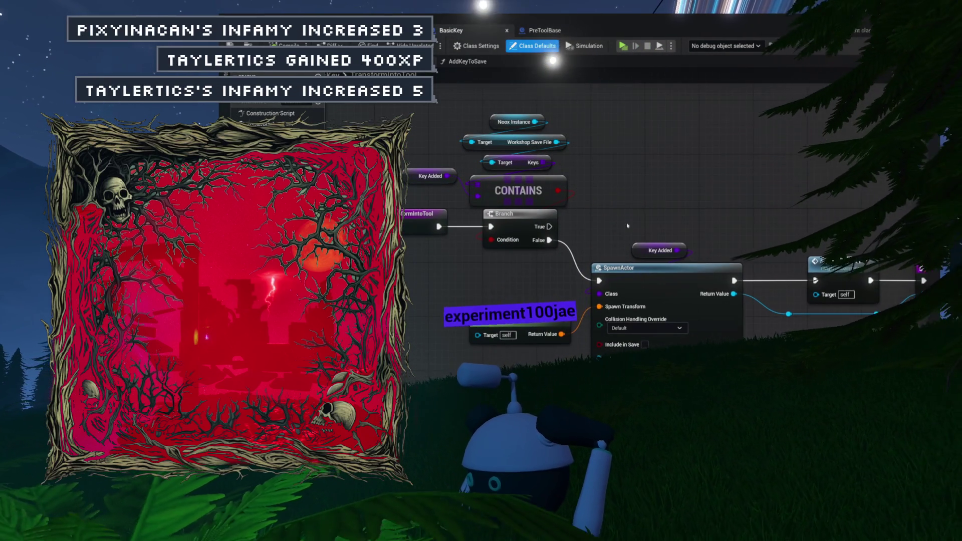
- In BasicKey's Class Defaults, set Extracted Item to RS_HouseClear, then open the RS_Light blueprint
{"action": "left_click_drag", "start_coordinate": [581, 358], "coordinate": [687, 228]}
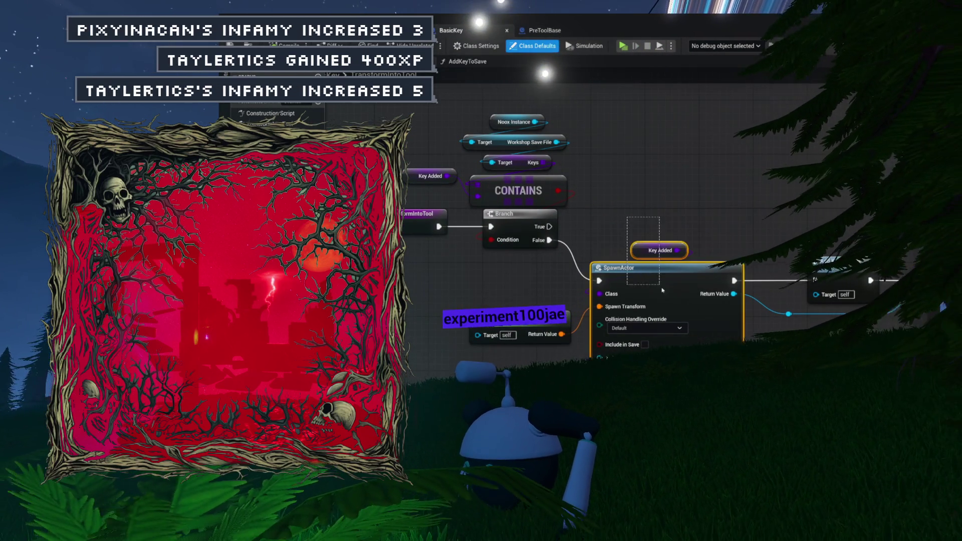
{"action": "left_click", "coordinate": [724, 204]}
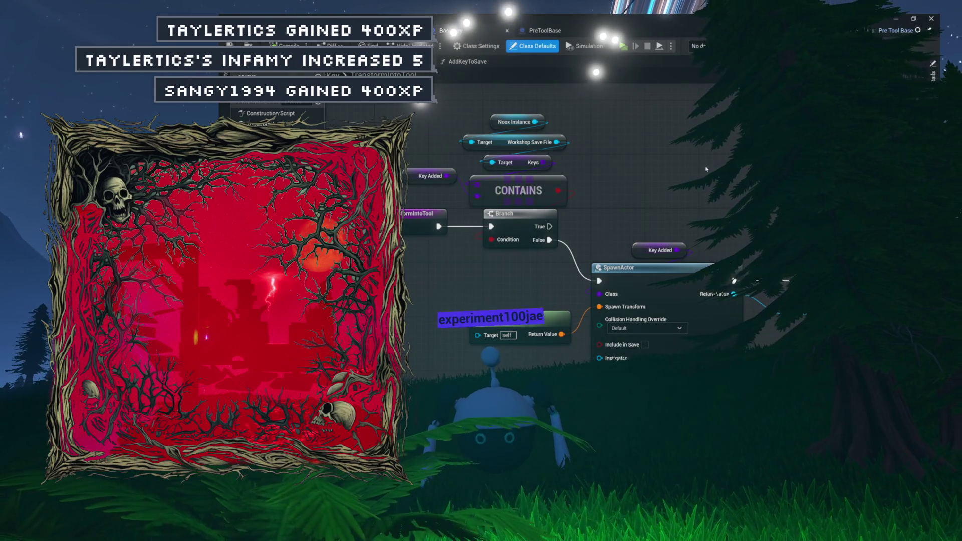
{"action": "left_click", "coordinate": [934, 81]}
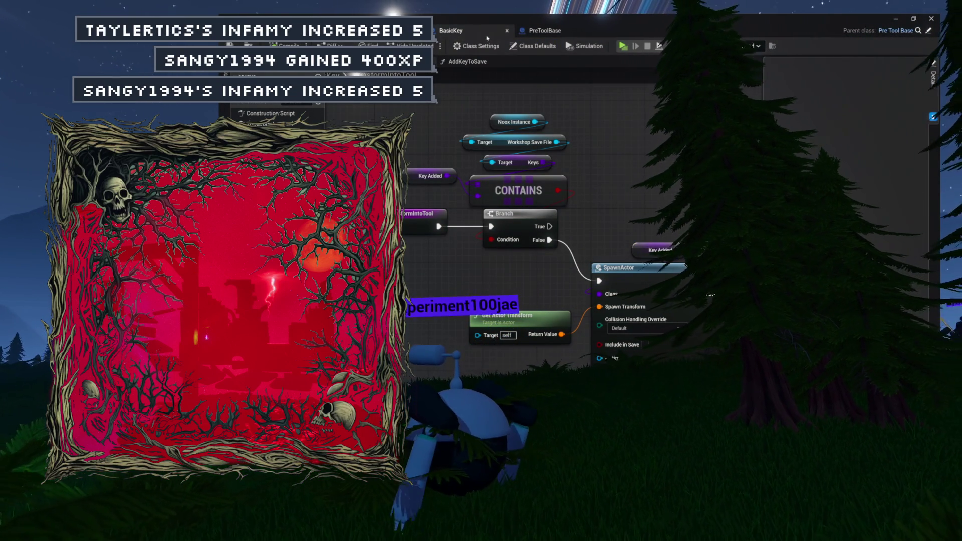
{"action": "left_click", "coordinate": [533, 45]}
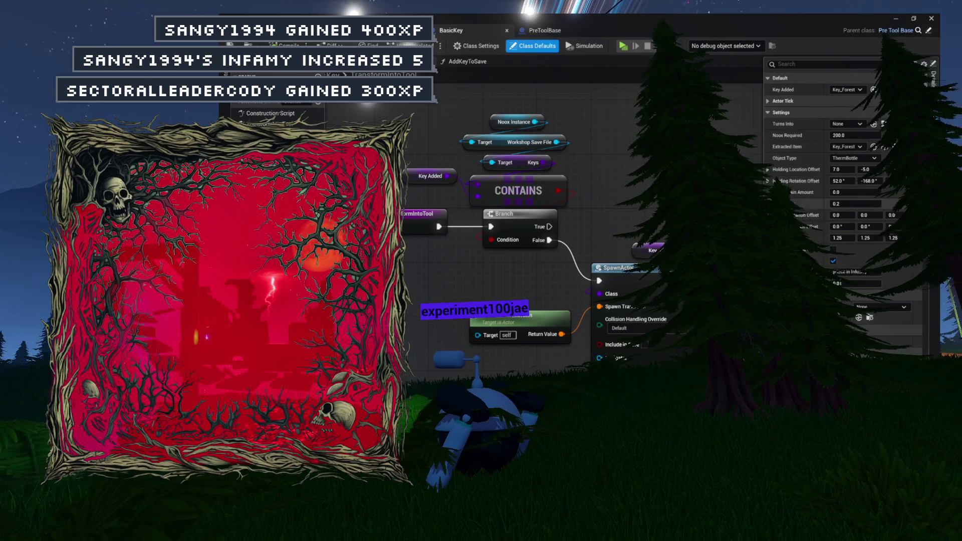
{"action": "left_click", "coordinate": [845, 148]}
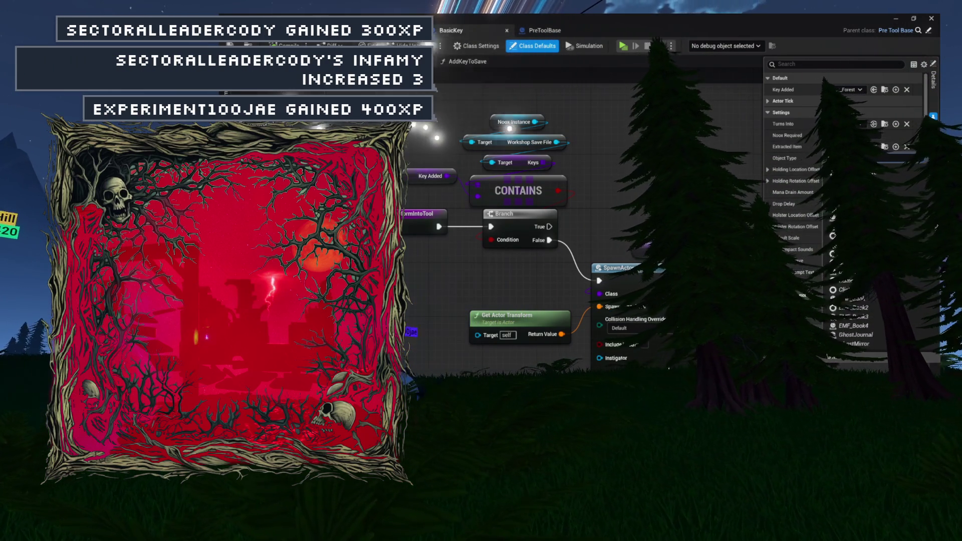
{"action": "scroll", "coordinate": [852, 301], "scroll_direction": "down", "scroll_amount": 3}
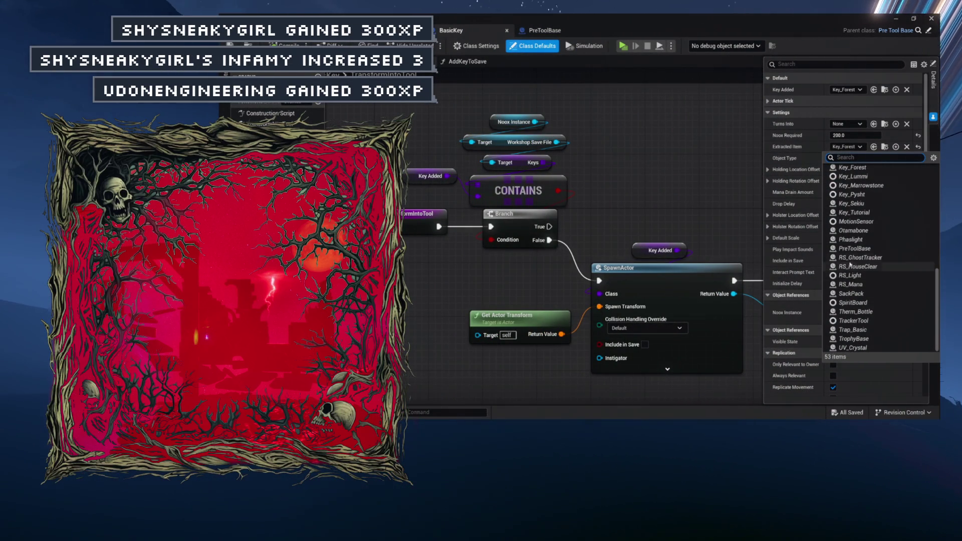
{"action": "left_click", "coordinate": [852, 267]}
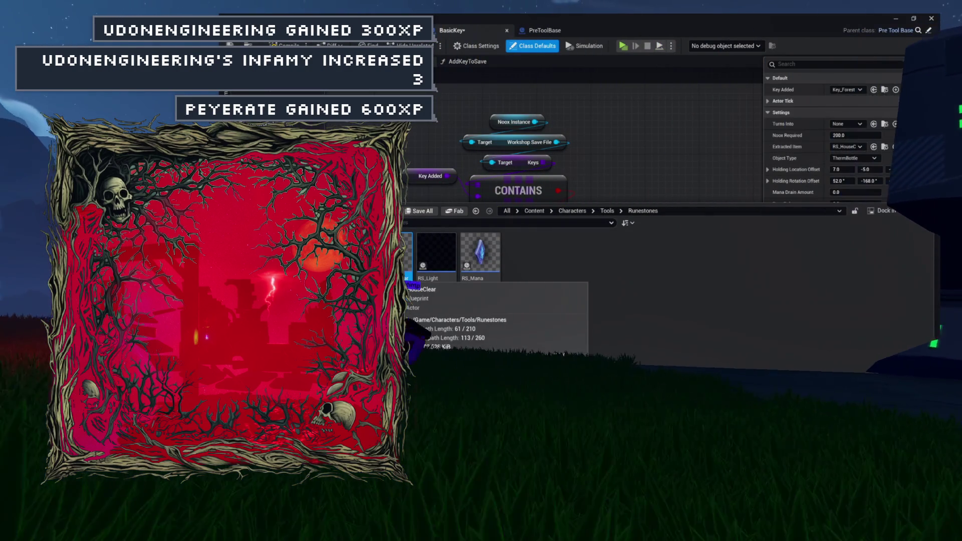
{"action": "double_click", "coordinate": [436, 253]}
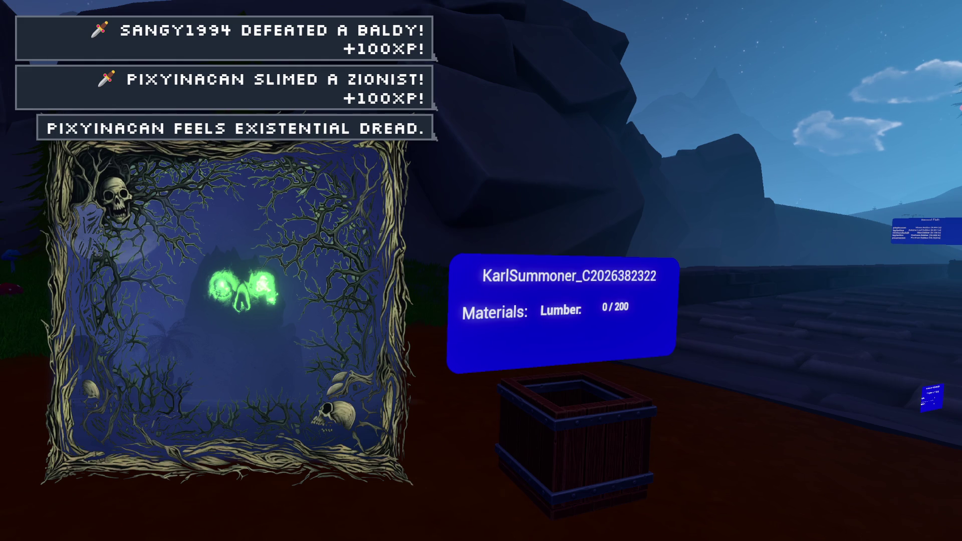
- Walk through the mushroom and pine forest into the open hills, turning right toward the glowing tree
{"action": "mouse_move", "coordinate": [481, 271]}
{"action": "key", "text": "w"}
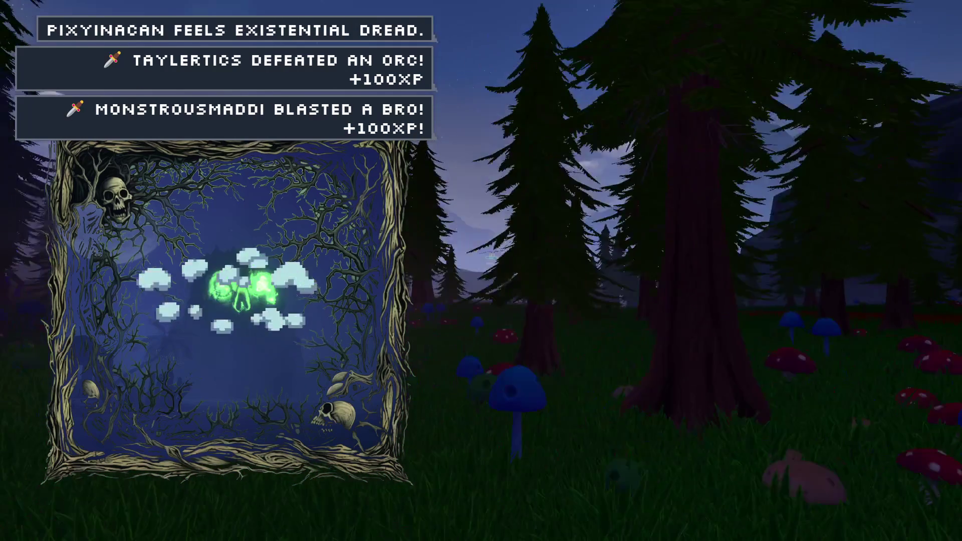
{"action": "key", "text": "w"}
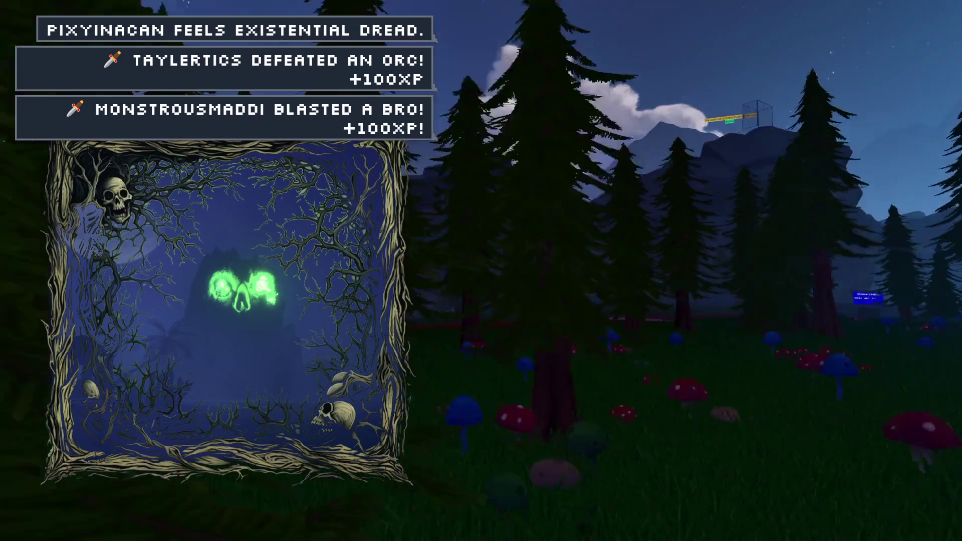
{"action": "key", "text": "w"}
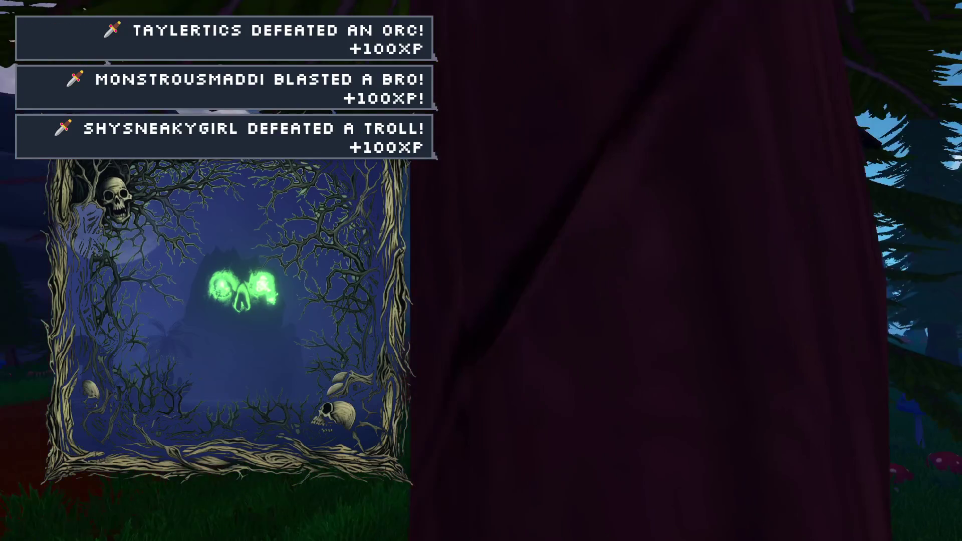
{"action": "key", "text": "w"}
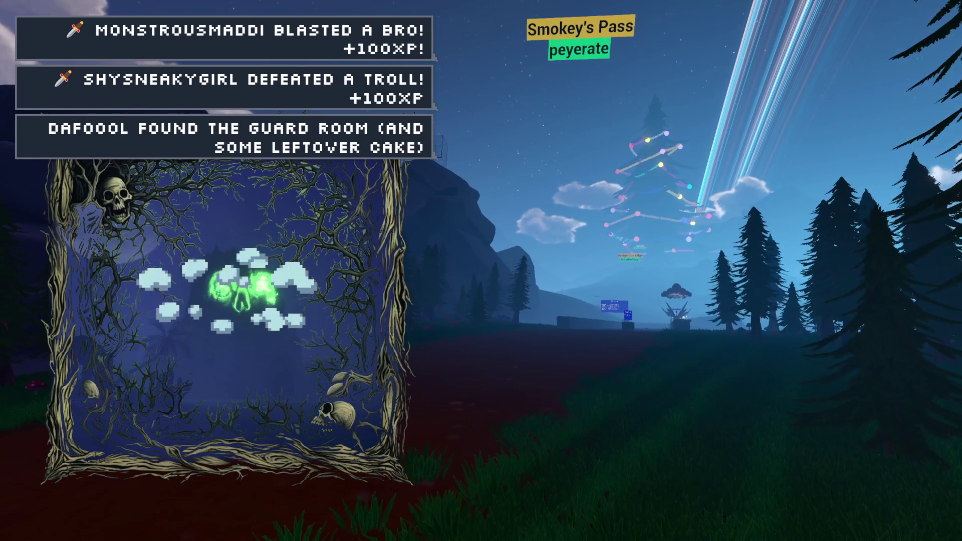
{"action": "key", "text": "w"}
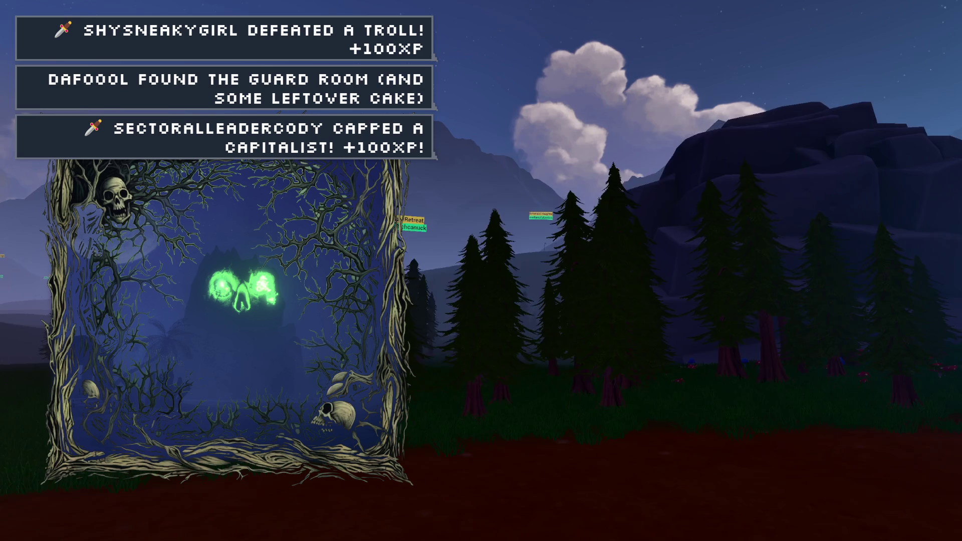
{"action": "key", "text": "w"}
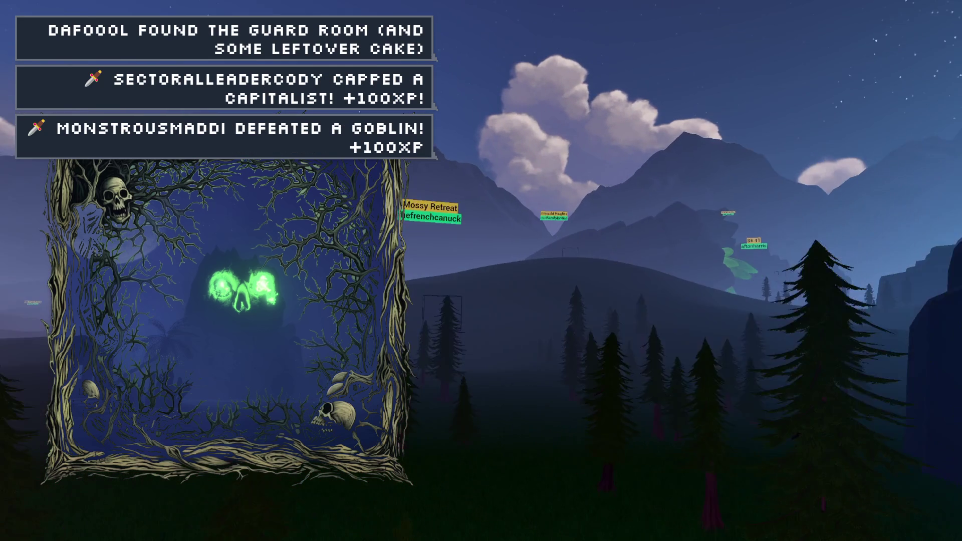
{"action": "key", "text": "w"}
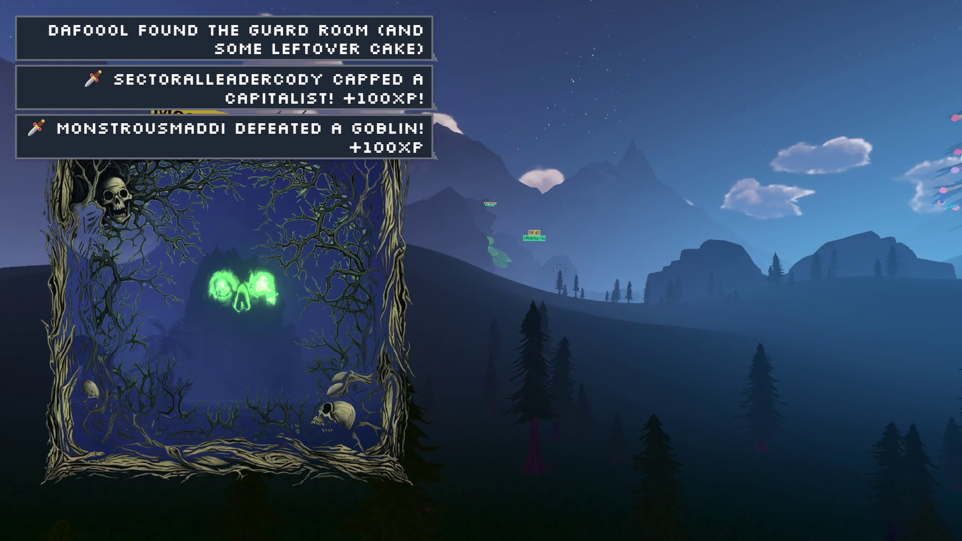
{"action": "key", "text": "w"}
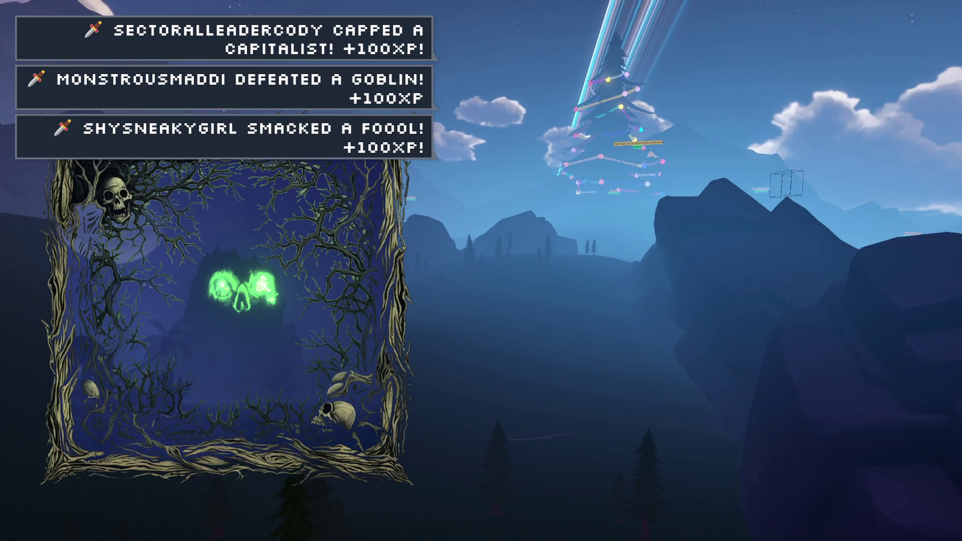
{"action": "key", "text": "w"}
{"action": "key", "text": "w"}
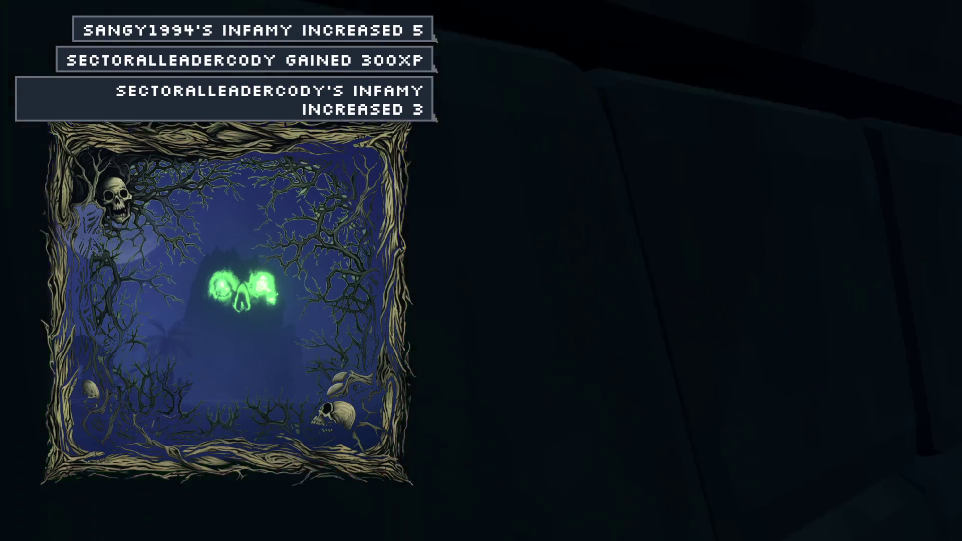
- Walk forward past the ferns across the sunny meadow toward the large pine trees
{"action": "key", "text": "w"}
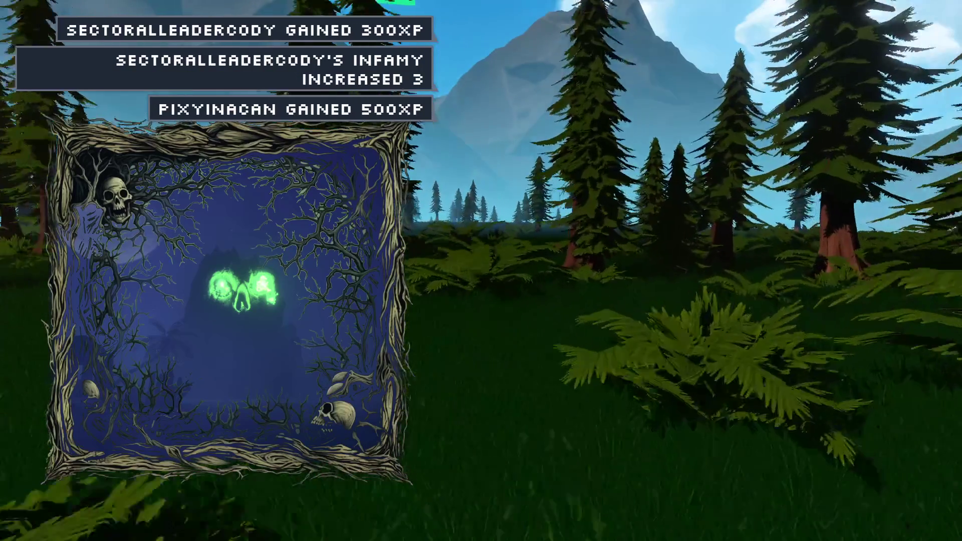
{"action": "key", "text": "w"}
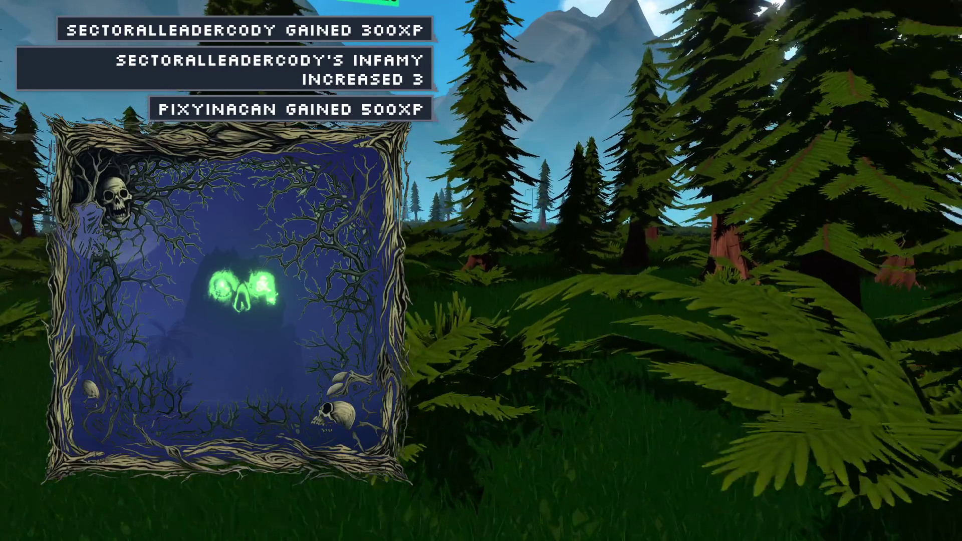
{"action": "key", "text": "w"}
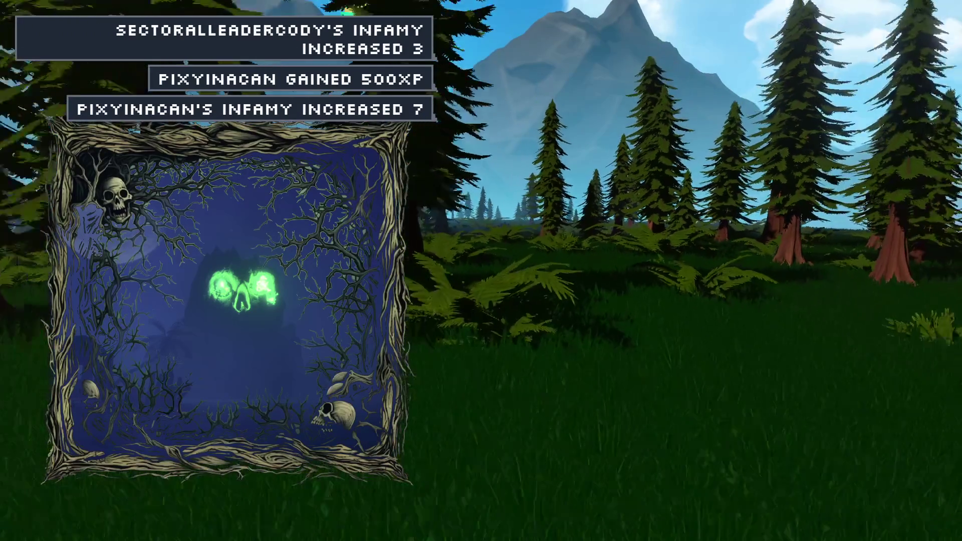
{"action": "key", "text": "w"}
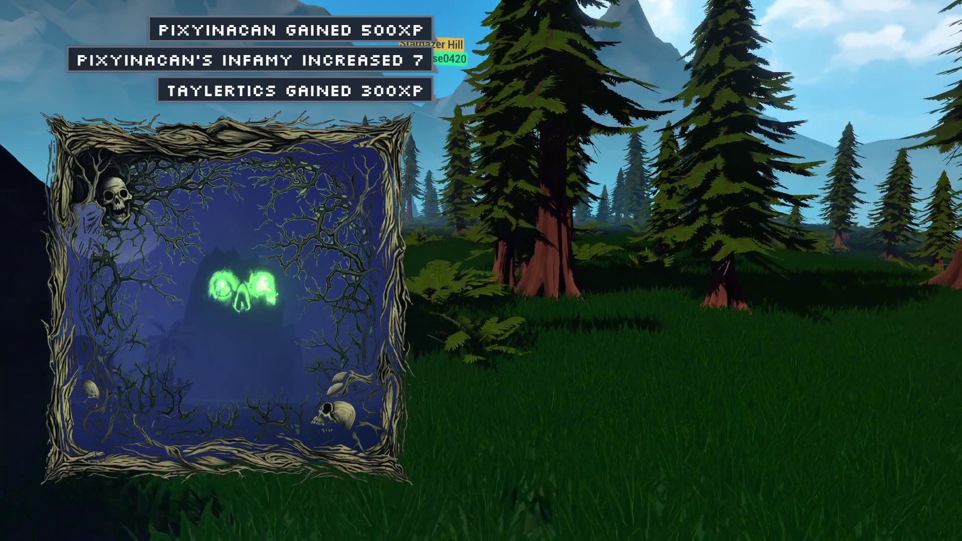
{"action": "key", "text": "w"}
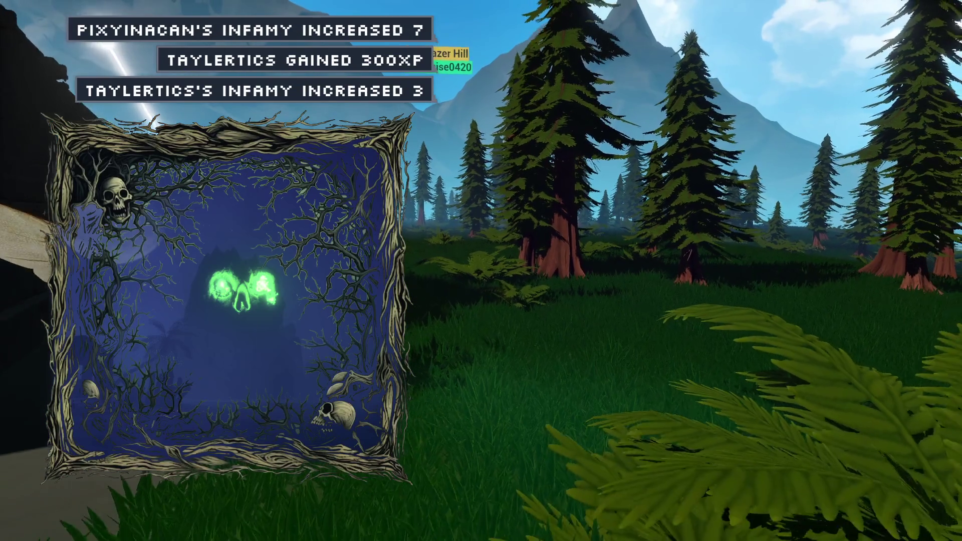
{"action": "key", "text": "w"}
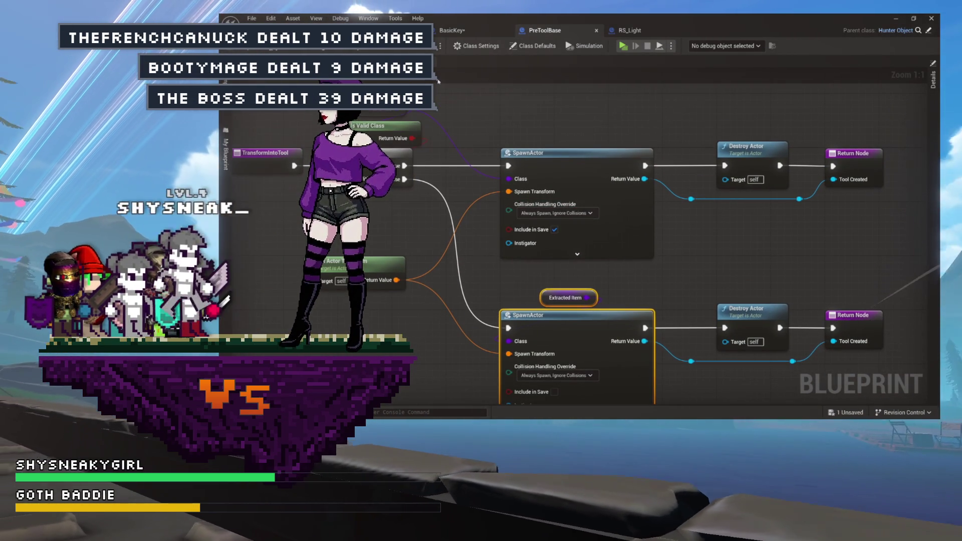
- Switch to the BasicKey blueprint graph and clear the Event Graph selection
{"action": "left_click", "coordinate": [454, 32]}
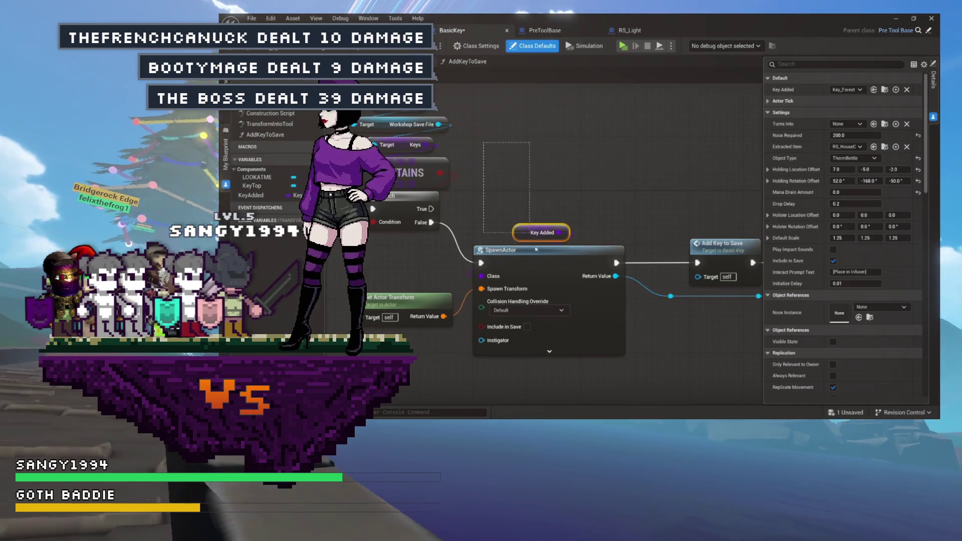
{"action": "mouse_move", "coordinate": [543, 166]}
{"action": "left_mouse_down"}
{"action": "mouse_move", "coordinate": [557, 196]}
{"action": "mouse_move", "coordinate": [533, 222]}
{"action": "left_mouse_up"}
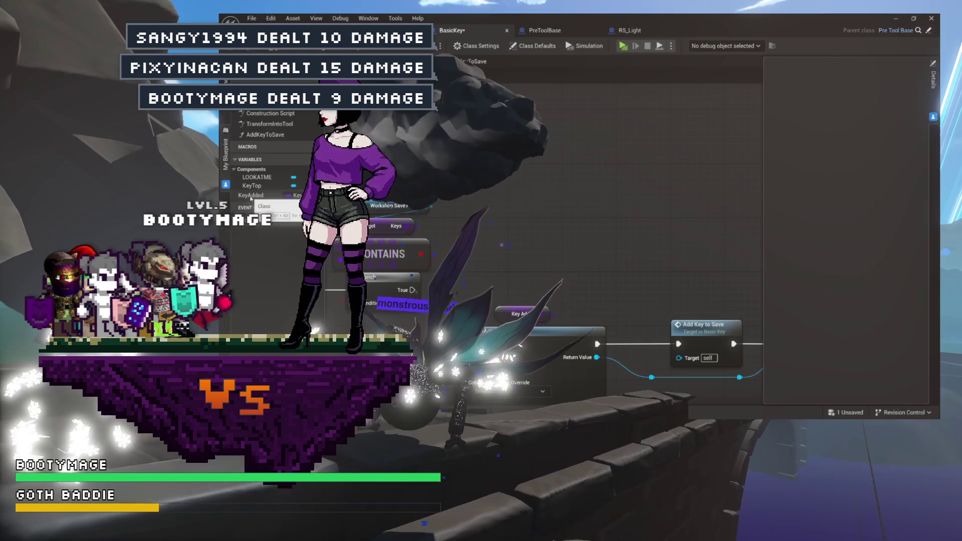
- Add a Get Extracted Item node, wire Contains into the Branch and Branch True into SpawnActor
{"action": "right_click", "coordinate": [544, 176]}
{"action": "type", "text": "get"}
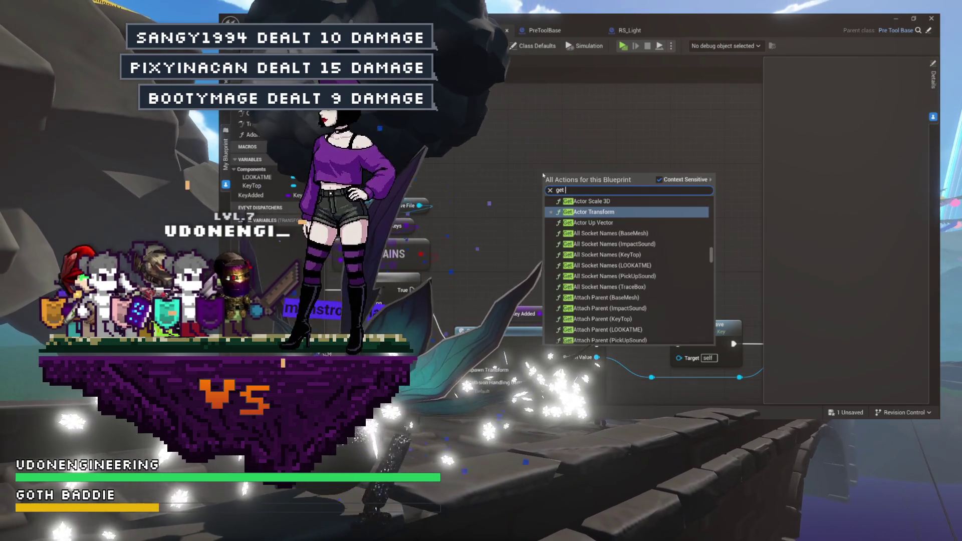
{"action": "type", "text": " extracted"}
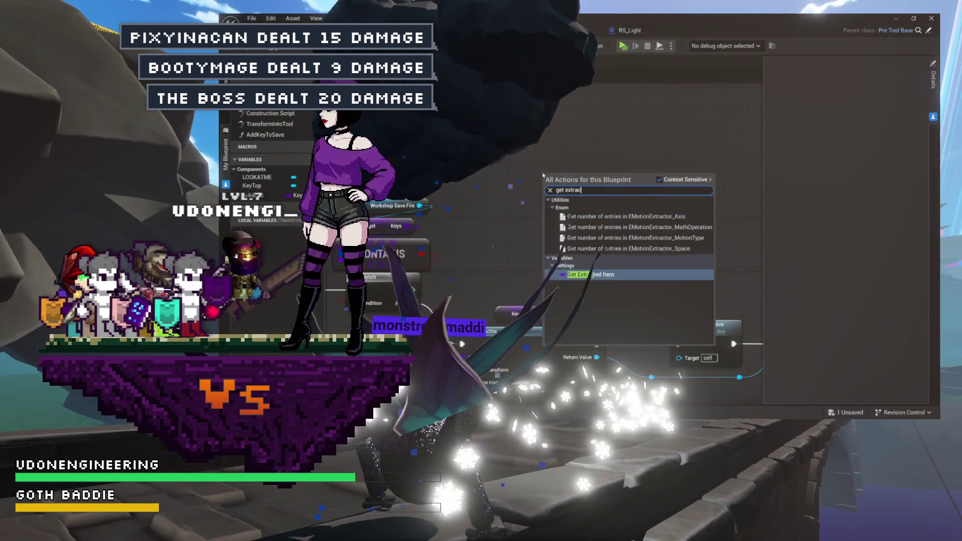
{"action": "key", "text": "Return"}
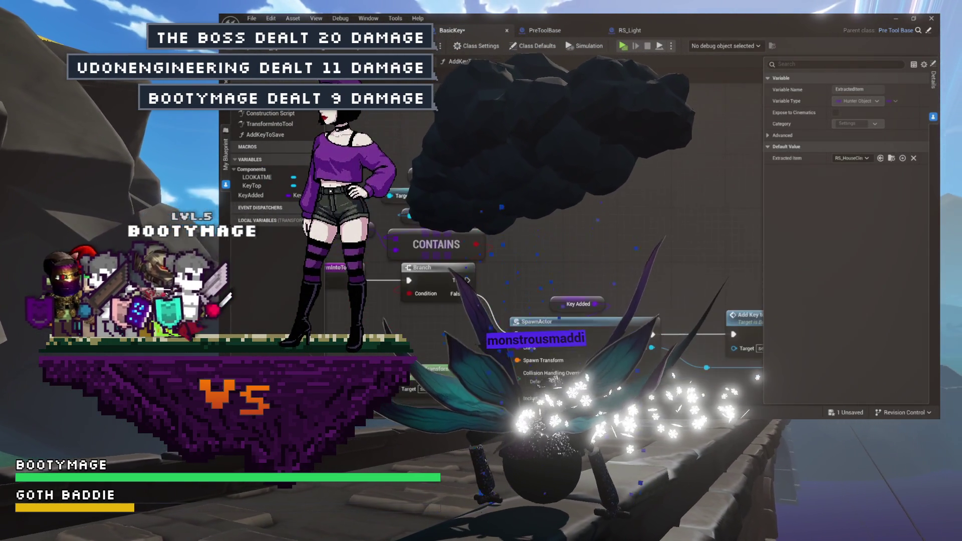
{"action": "left_click", "coordinate": [521, 260]}
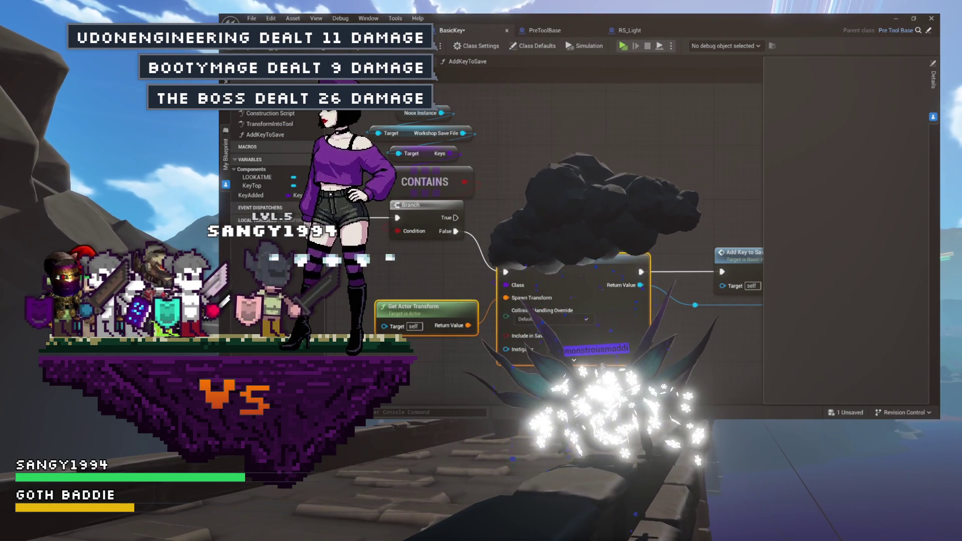
{"action": "left_click_drag", "start_coordinate": [522, 260], "coordinate": [550, 254]}
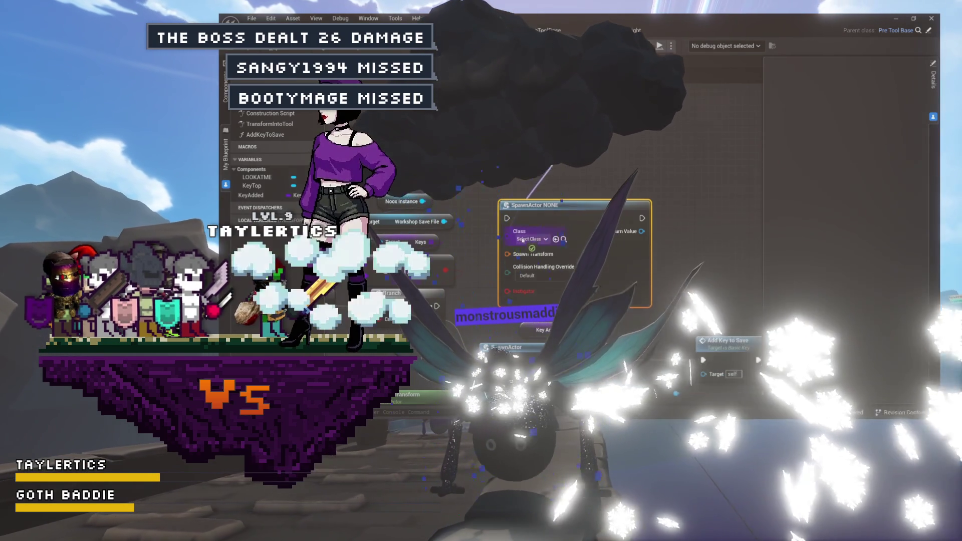
{"action": "left_click_drag", "start_coordinate": [550, 209], "coordinate": [550, 189]}
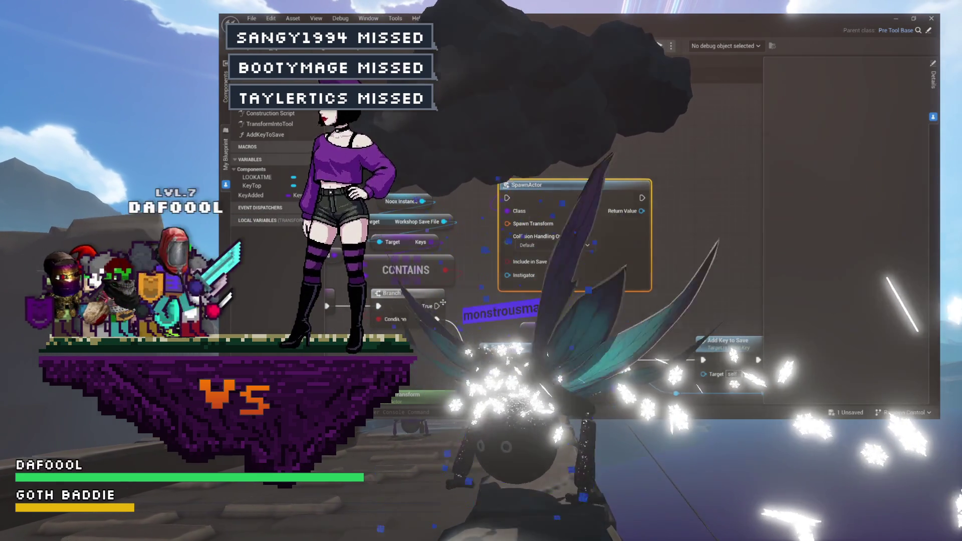
{"action": "left_click_drag", "start_coordinate": [445, 270], "coordinate": [451, 272]}
{"action": "left_click_drag", "start_coordinate": [501, 203], "coordinate": [508, 199]}
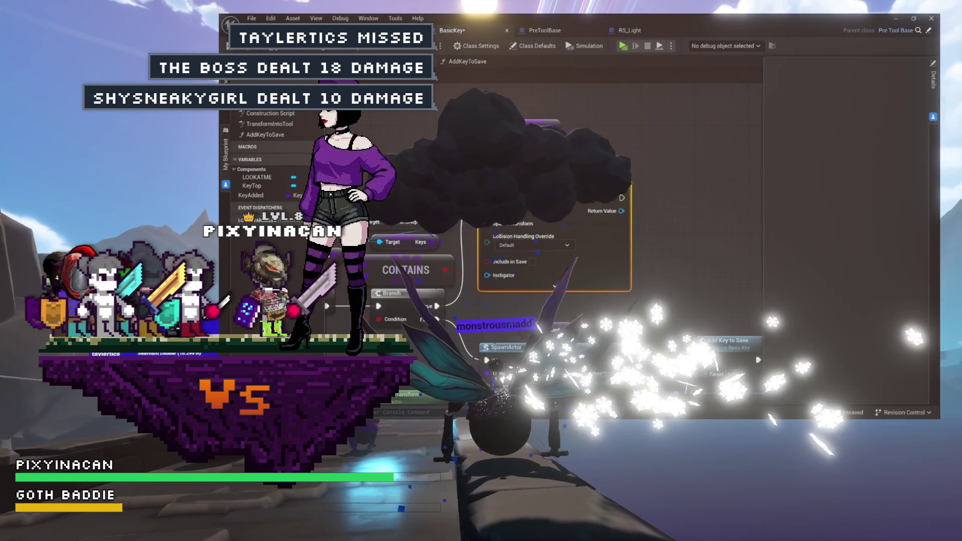
{"action": "left_click_drag", "start_coordinate": [529, 194], "coordinate": [529, 207]}
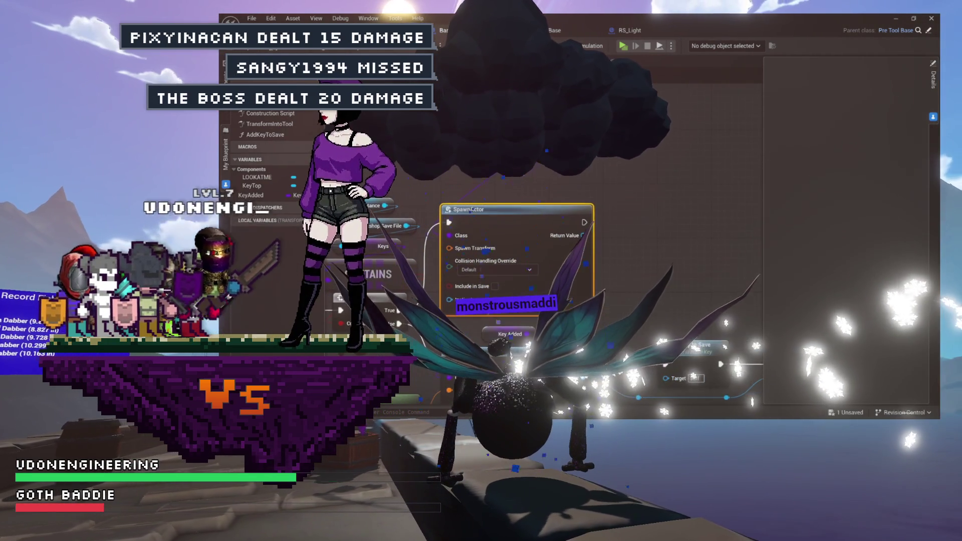
- Clear the selection and frame the Branch and both SpawnActor nodes in the graph
{"action": "left_click", "coordinate": [692, 346]}
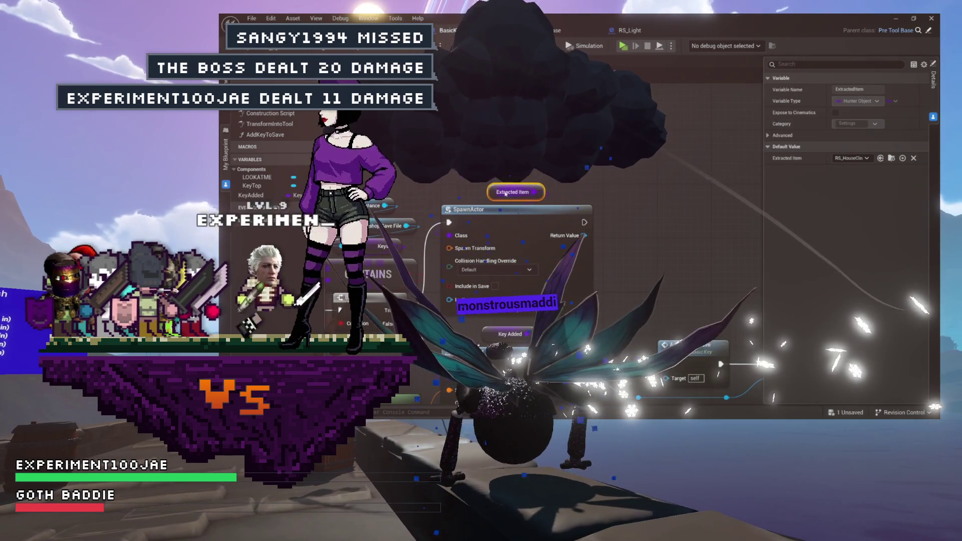
{"action": "key", "text": "Escape"}
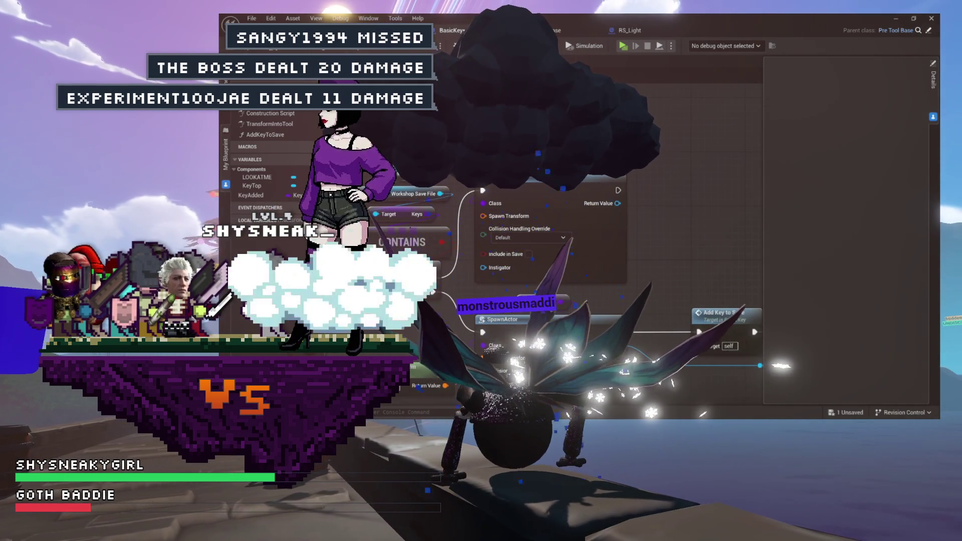
{"action": "left_click_drag", "start_coordinate": [652, 226], "coordinate": [755, 211]}
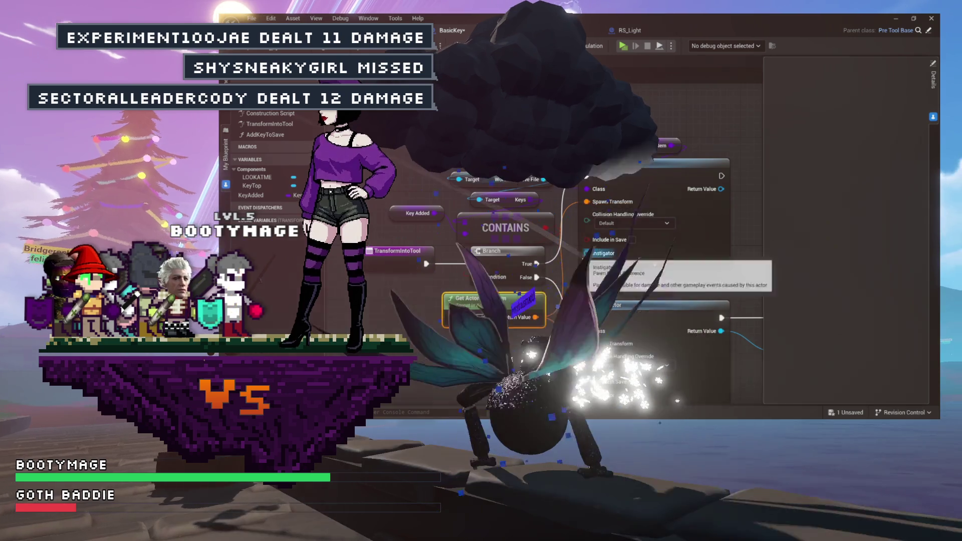
{"action": "left_click_drag", "start_coordinate": [453, 279], "coordinate": [524, 284]}
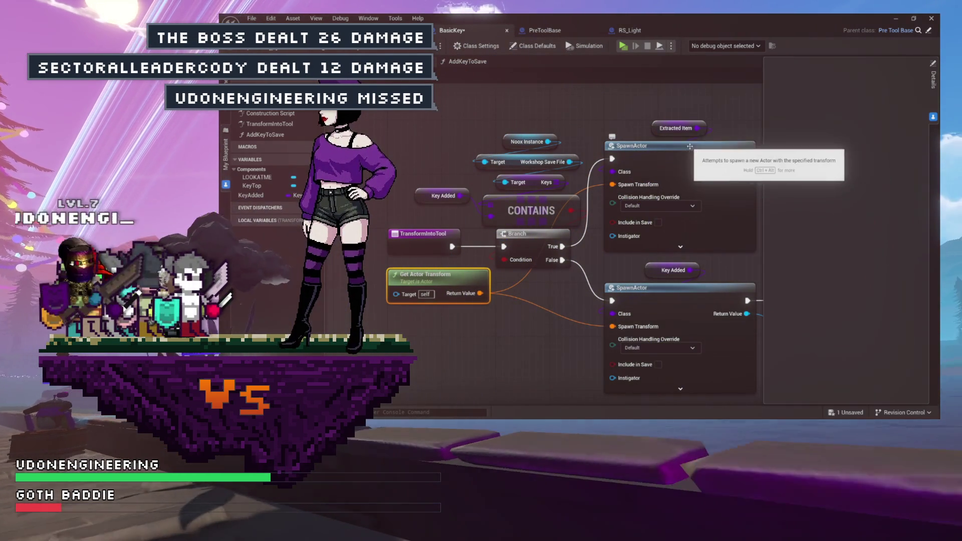
{"action": "left_click_drag", "start_coordinate": [658, 103], "coordinate": [619, 114]}
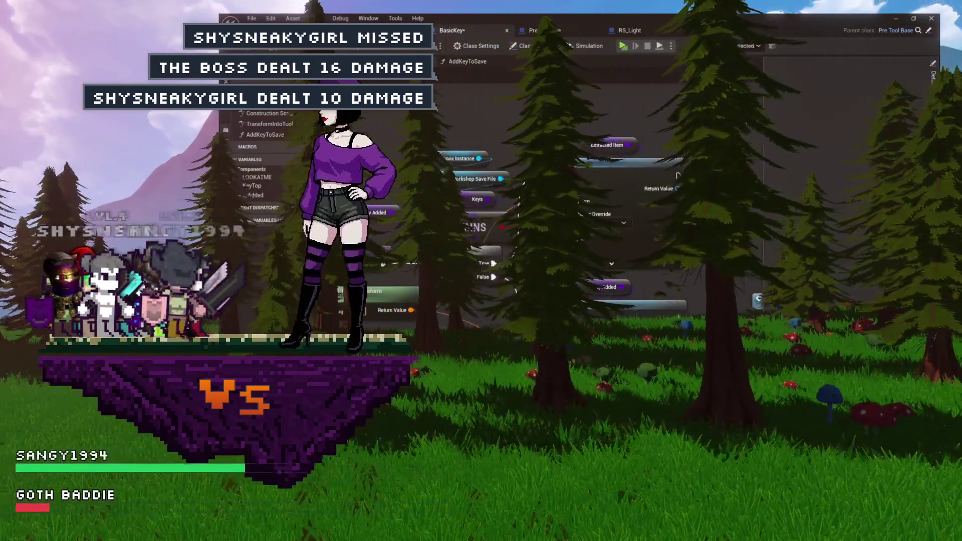
{"action": "right_click", "coordinate": [544, 108]}
- Add a SpawnActor node to the graph via the 'spawn actor' search
{"action": "type", "text": "spawn actor"}
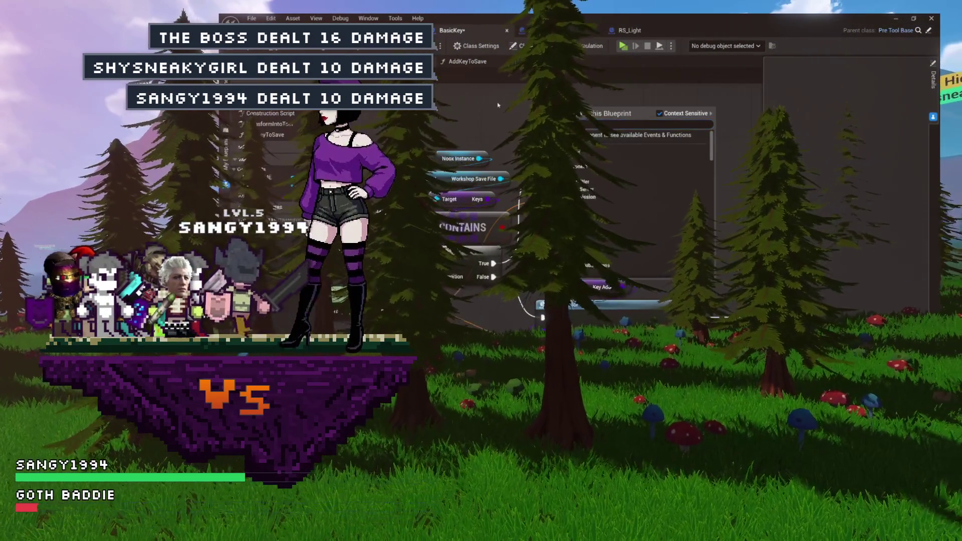
{"action": "key", "text": "Return"}
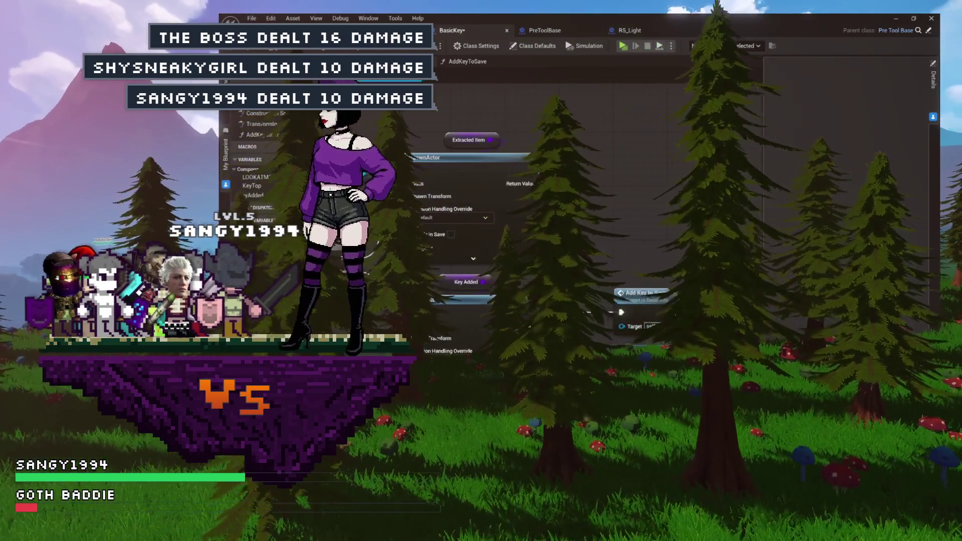
{"action": "mouse_move", "coordinate": [676, 313]}
{"action": "left_mouse_down"}
{"action": "mouse_move", "coordinate": [609, 307]}
{"action": "mouse_move", "coordinate": [682, 297]}
{"action": "left_mouse_up"}
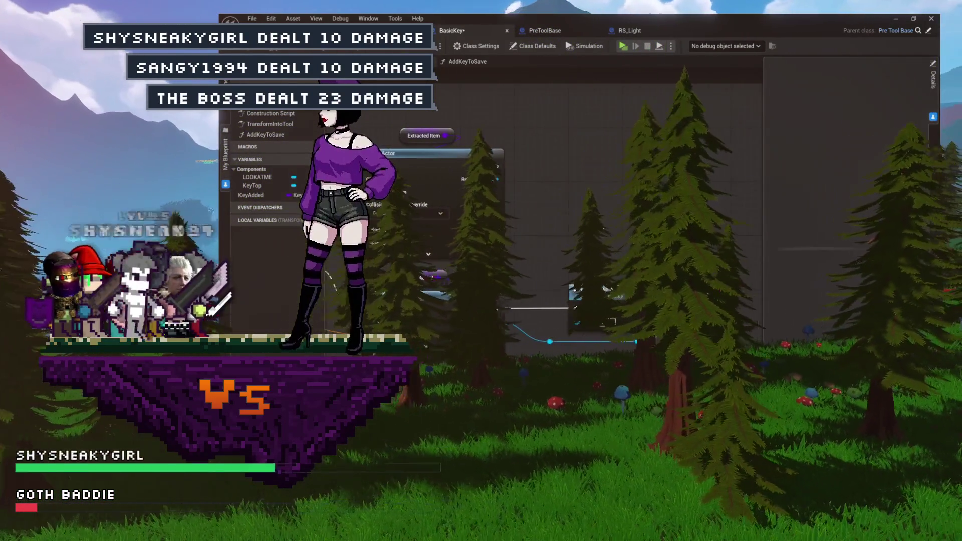
- Duplicate the Return Node and place the copy beside the upper SpawnActor for Tool Created
{"action": "left_click", "coordinate": [706, 321]}
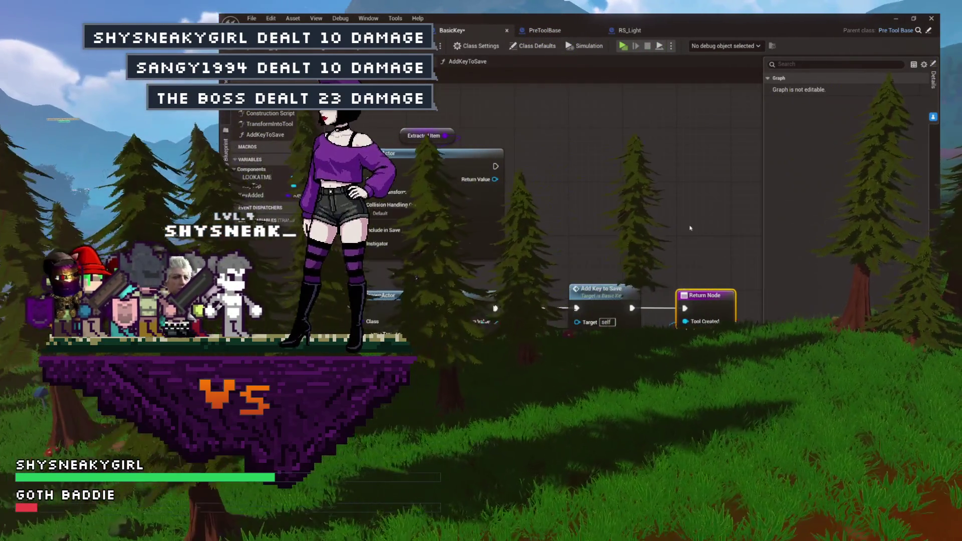
{"action": "key", "text": "ctrl+d"}
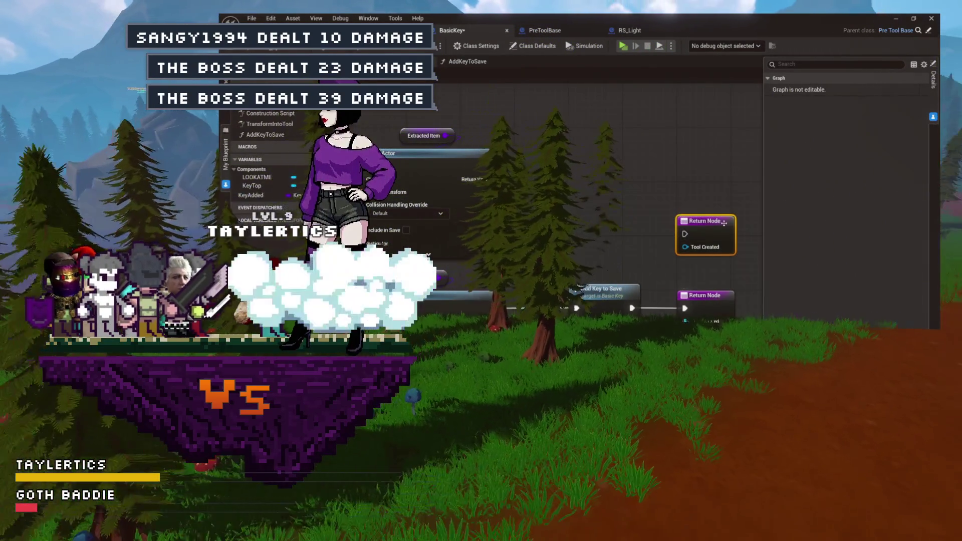
{"action": "left_click_drag", "start_coordinate": [724, 223], "coordinate": [671, 183]}
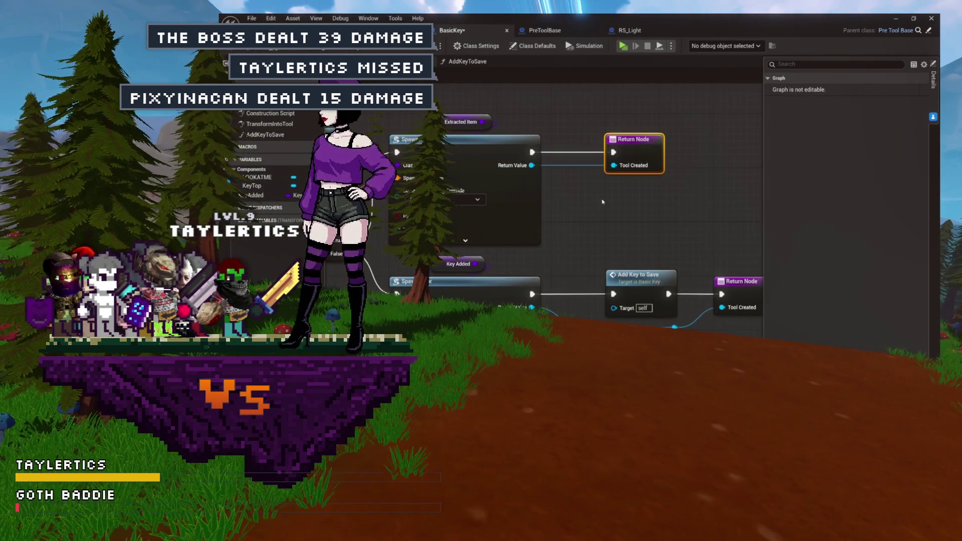
{"action": "left_click", "coordinate": [603, 201]}
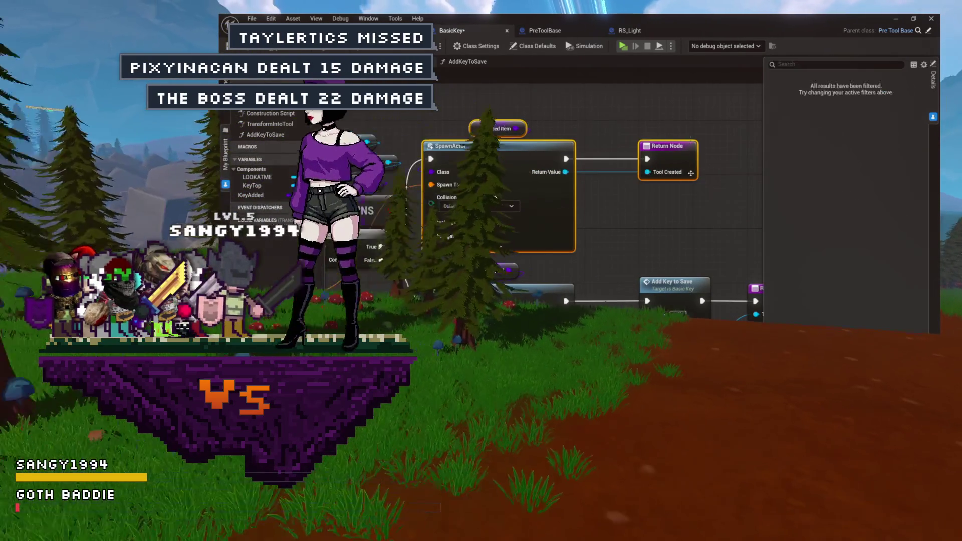
{"action": "mouse_move", "coordinate": [565, 139]}
{"action": "left_mouse_down"}
{"action": "mouse_move", "coordinate": [617, 181]}
{"action": "mouse_move", "coordinate": [630, 160]}
{"action": "left_mouse_up"}
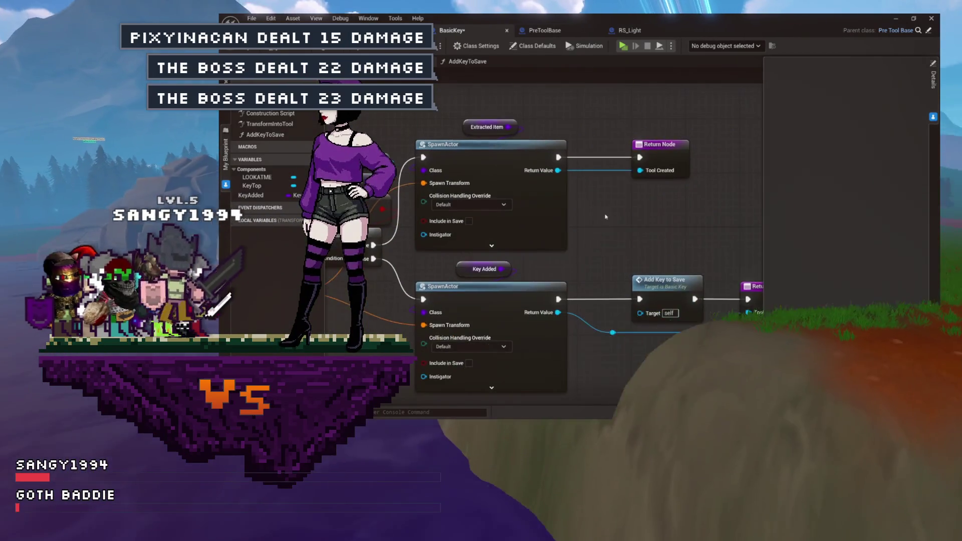
{"action": "scroll", "coordinate": [676, 217], "scroll_direction": "down", "scroll_amount": 4}
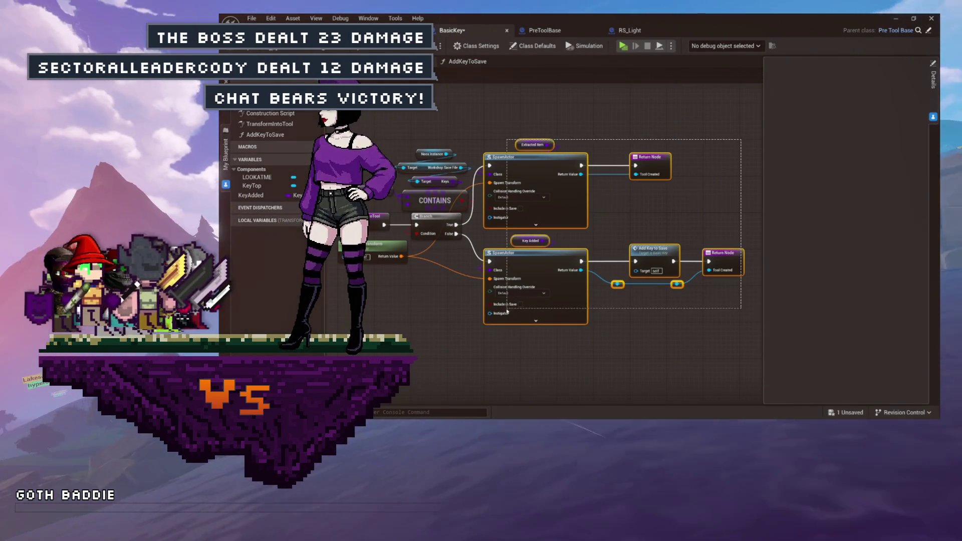
{"action": "left_click_drag", "start_coordinate": [535, 256], "coordinate": [535, 268]}
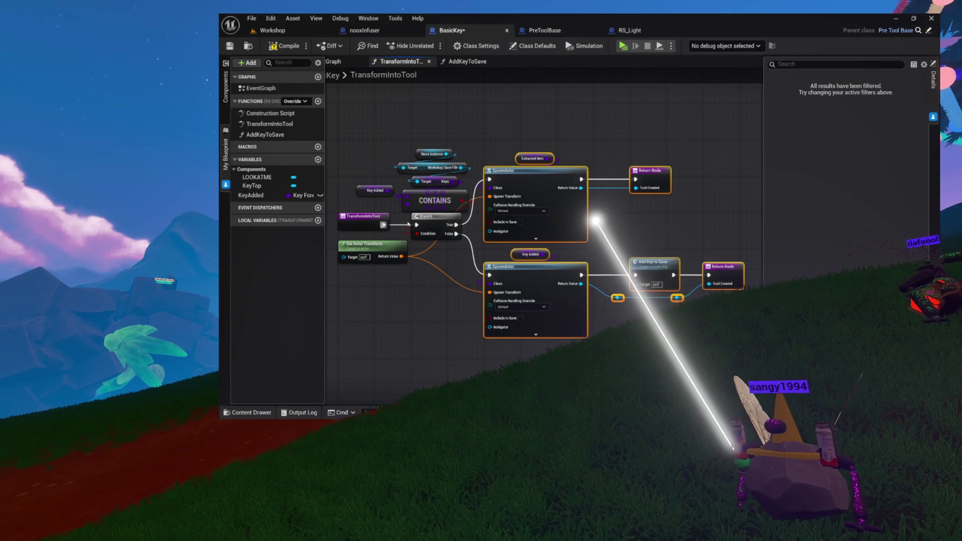
- Reframe the graph and check the SpawnActor, Extracted Item and Return Node group
{"action": "mouse_move", "coordinate": [645, 172]}
{"action": "left_mouse_down"}
{"action": "mouse_move", "coordinate": [610, 144]}
{"action": "mouse_move", "coordinate": [575, 149]}
{"action": "mouse_move", "coordinate": [615, 148]}
{"action": "left_mouse_up"}
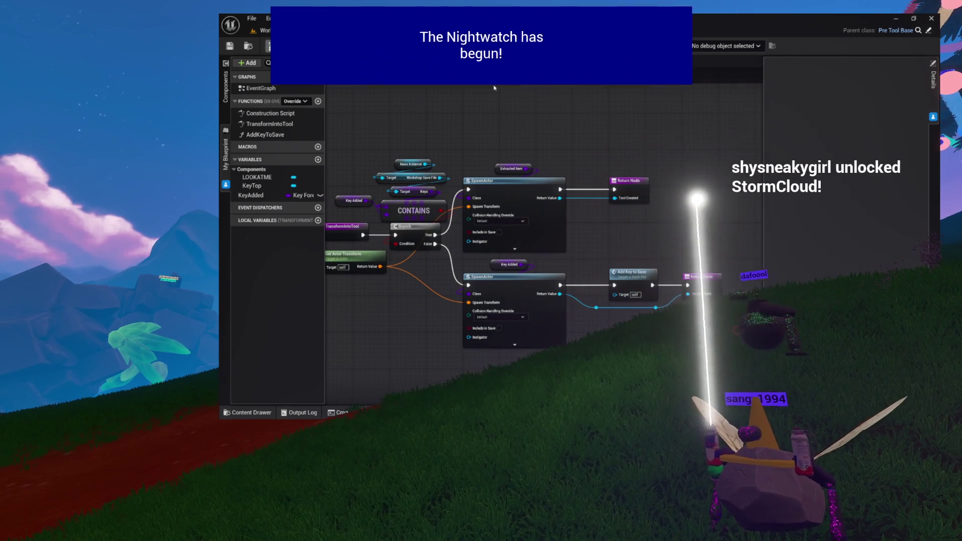
{"action": "scroll", "coordinate": [518, 126], "scroll_direction": "up", "scroll_amount": 2}
{"action": "mouse_move", "coordinate": [519, 129]}
{"action": "left_mouse_down"}
{"action": "mouse_move", "coordinate": [595, 71]}
{"action": "mouse_move", "coordinate": [529, 88]}
{"action": "mouse_move", "coordinate": [680, 211]}
{"action": "left_mouse_up"}
{"action": "left_click", "coordinate": [700, 212]}
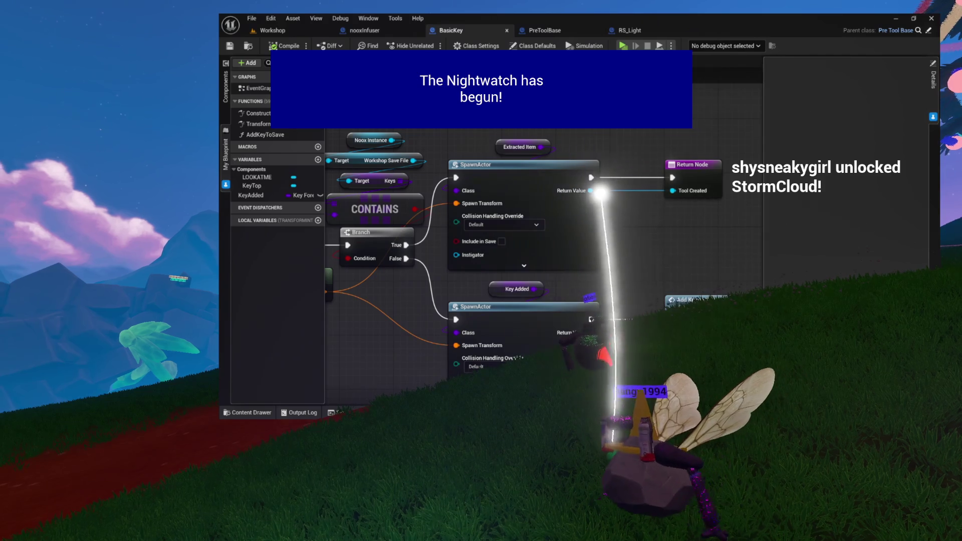
- Check BasicKey's Object Type and Extracted Item defaults, then locate BasicKey in the Content Browser
{"action": "left_click", "coordinate": [532, 46]}
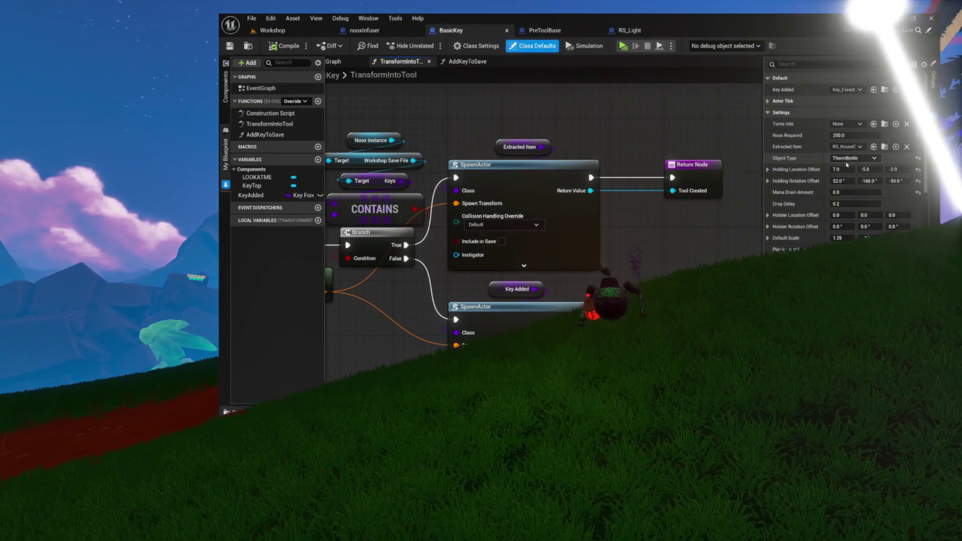
{"action": "left_click", "coordinate": [849, 159]}
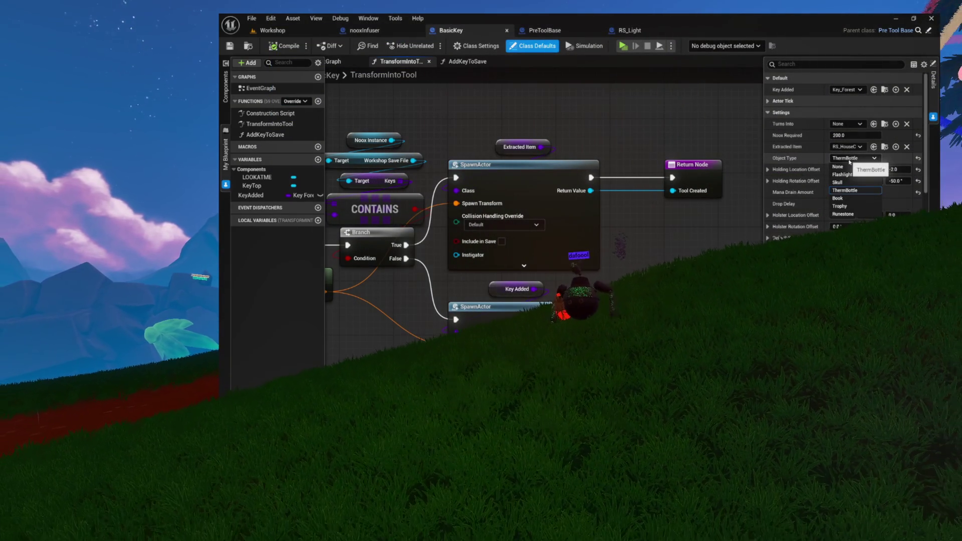
{"action": "left_click", "coordinate": [850, 147]}
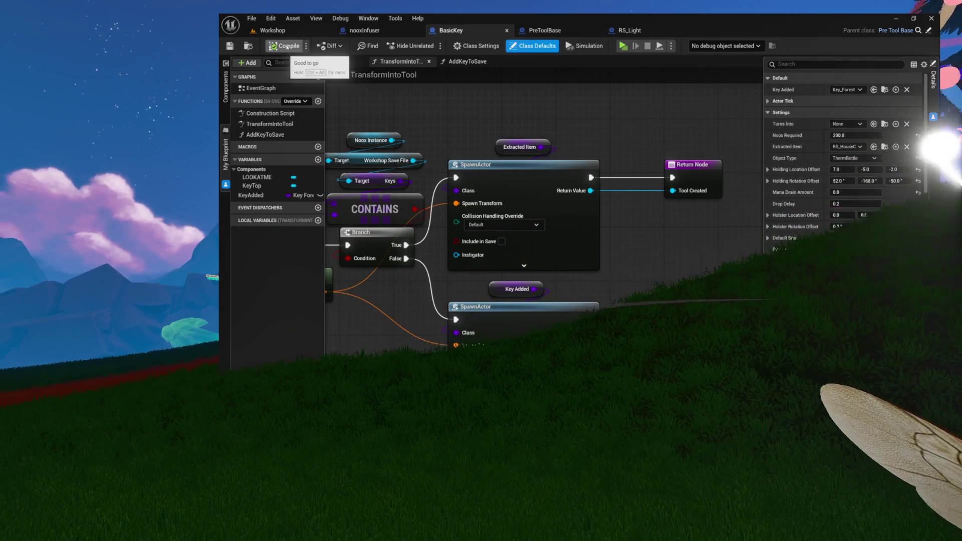
{"action": "left_click", "coordinate": [255, 48]}
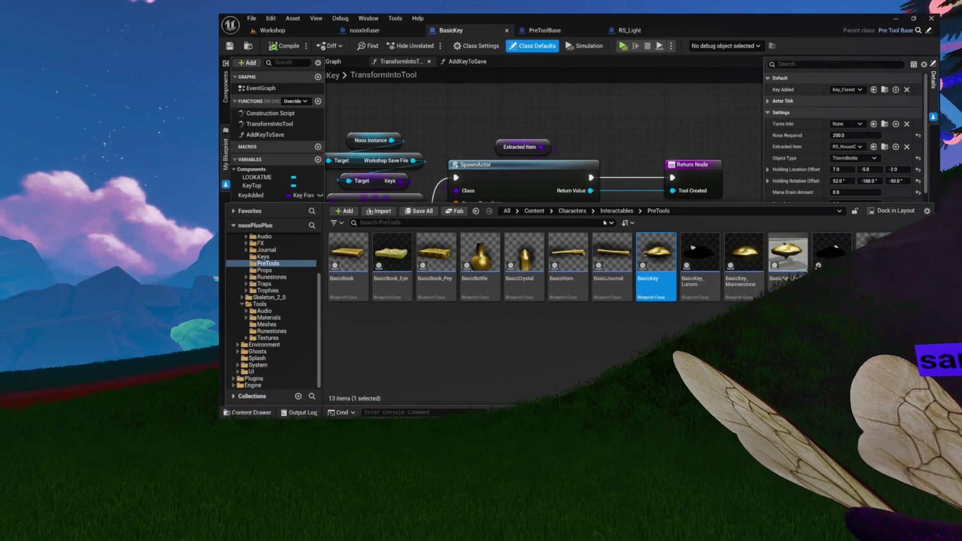
- Review BasicKey_Lummi's defaults, close the BasicKey_Lummi, PreToolBase and RS_Light tabs, and select KeyAdded
{"action": "double_click", "coordinate": [701, 253]}
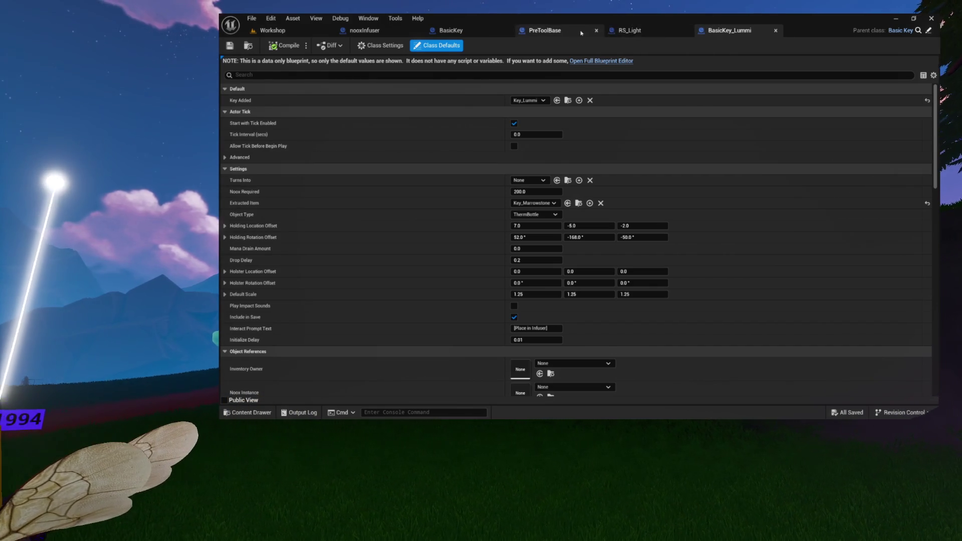
{"action": "left_click", "coordinate": [471, 31]}
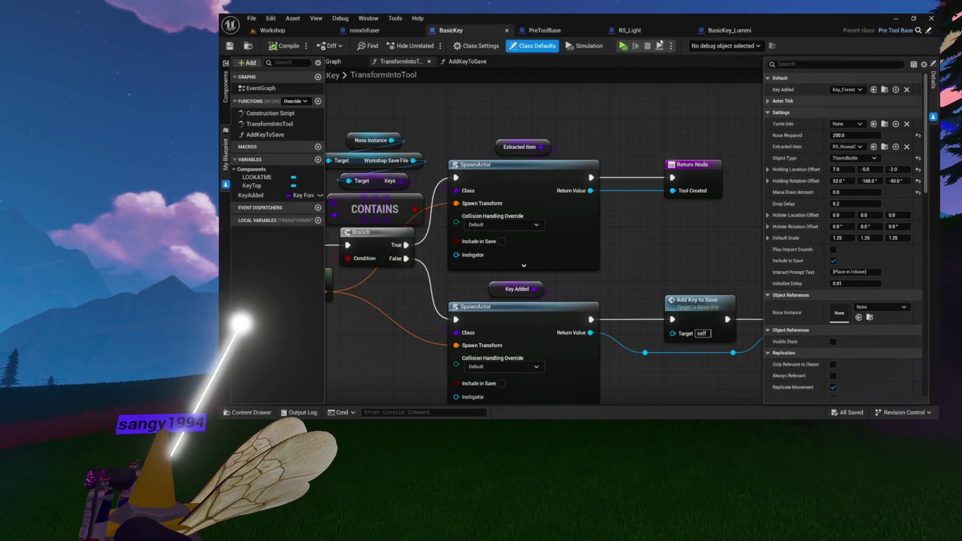
{"action": "left_click", "coordinate": [776, 31]}
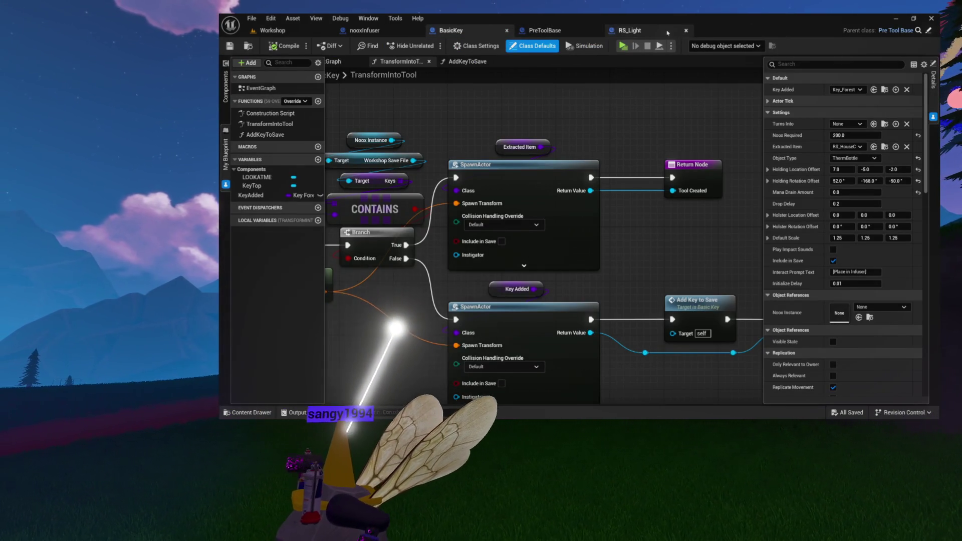
{"action": "left_click", "coordinate": [597, 31]}
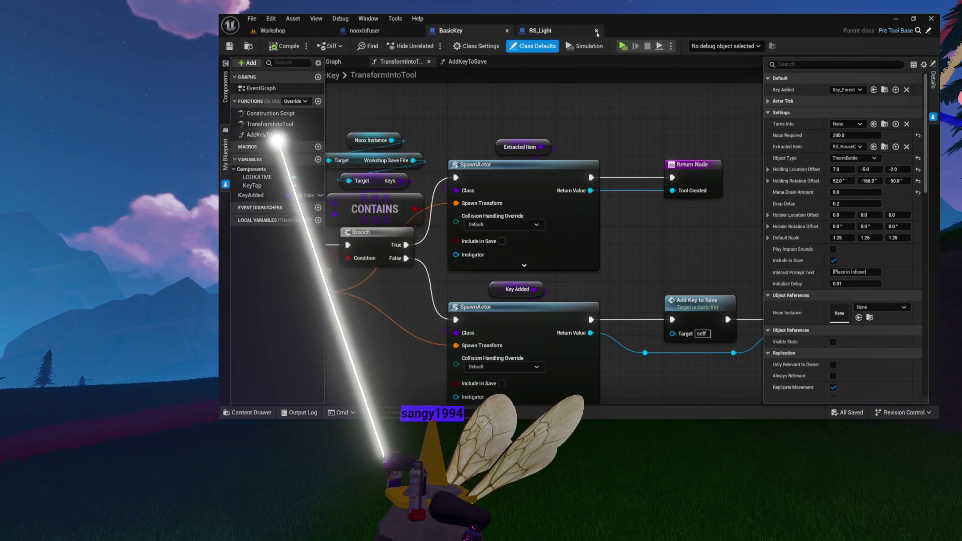
{"action": "left_click", "coordinate": [596, 31]}
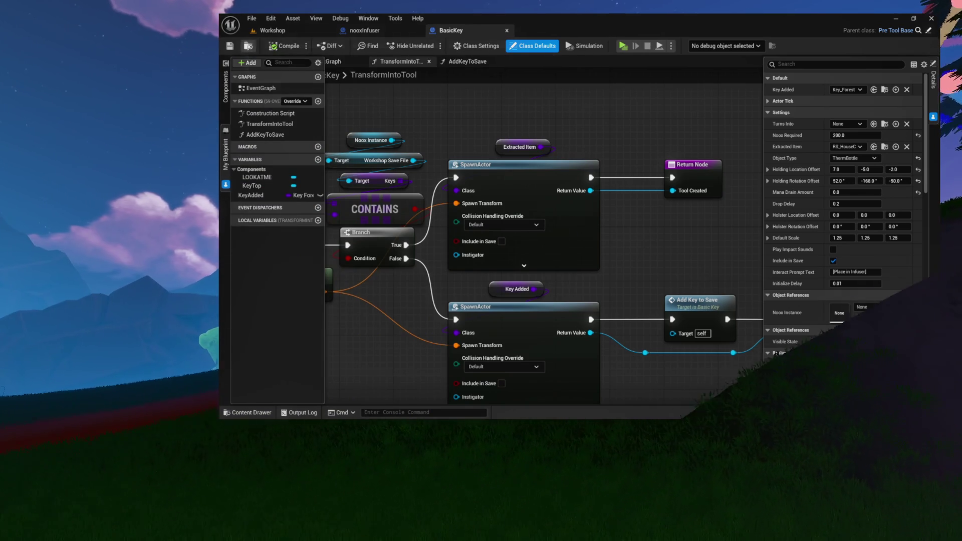
{"action": "left_click", "coordinate": [247, 413]}
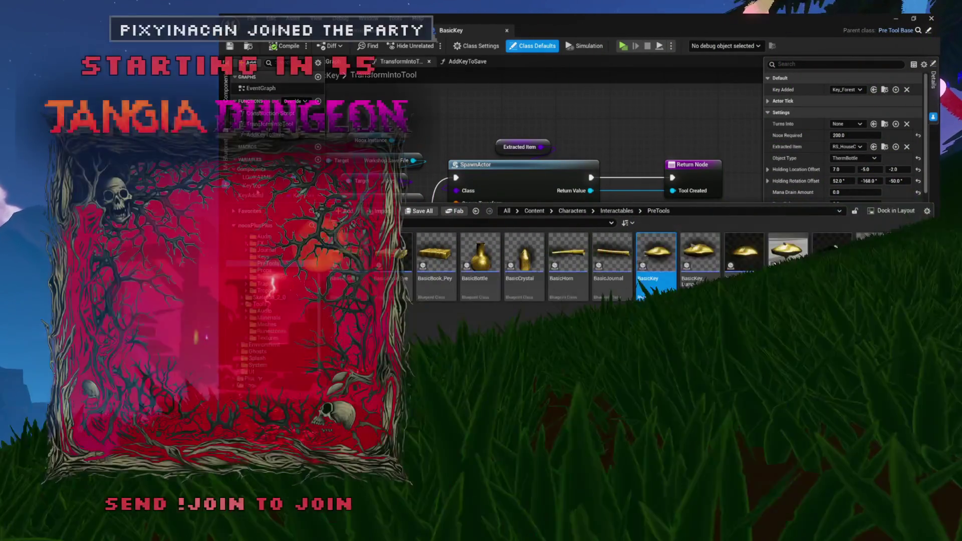
{"action": "left_click", "coordinate": [261, 195]}
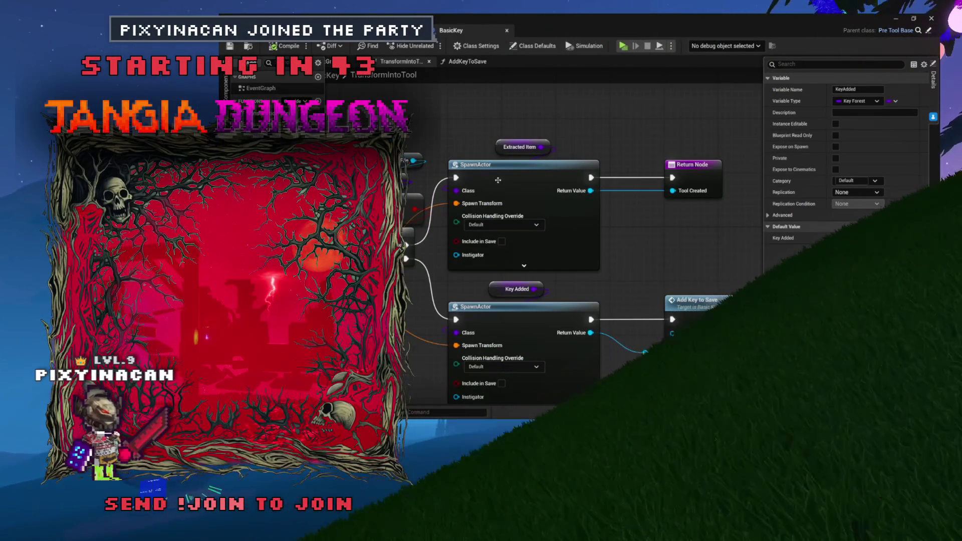
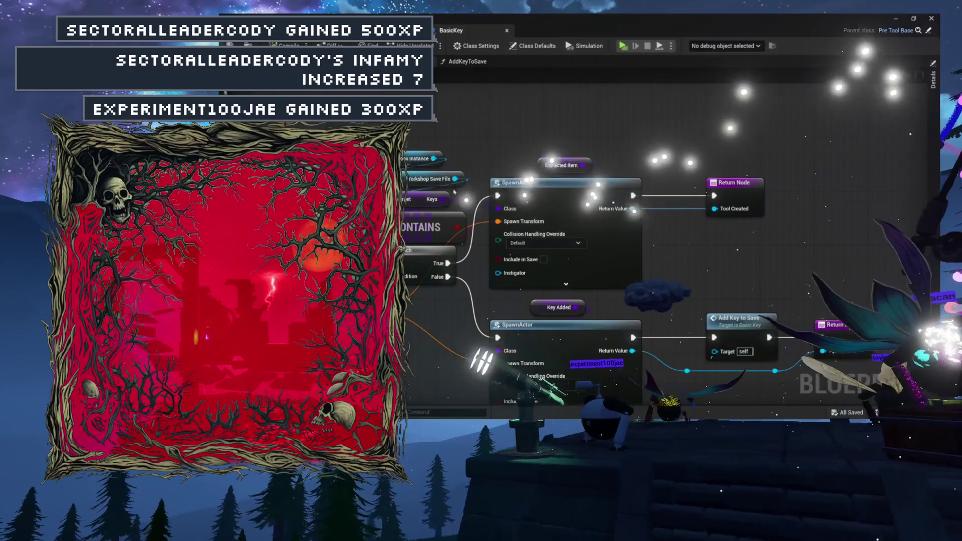
{"action": "mouse_move", "coordinate": [482, 115]}
{"action": "left_mouse_down"}
{"action": "mouse_move", "coordinate": [611, 124]}
{"action": "mouse_move", "coordinate": [509, 126]}
{"action": "mouse_move", "coordinate": [581, 118]}
{"action": "left_mouse_up"}
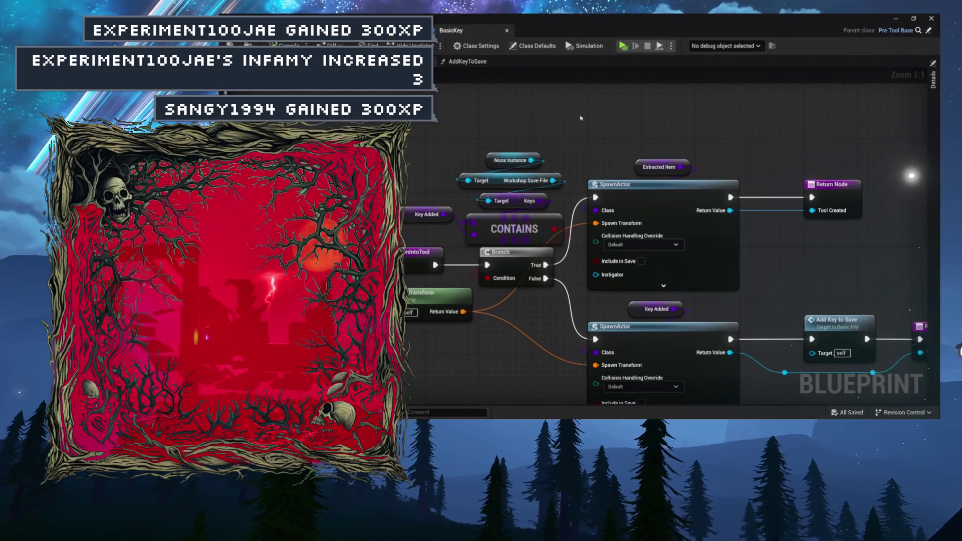
{"action": "scroll", "coordinate": [581, 200], "scroll_direction": "up", "scroll_amount": 7}
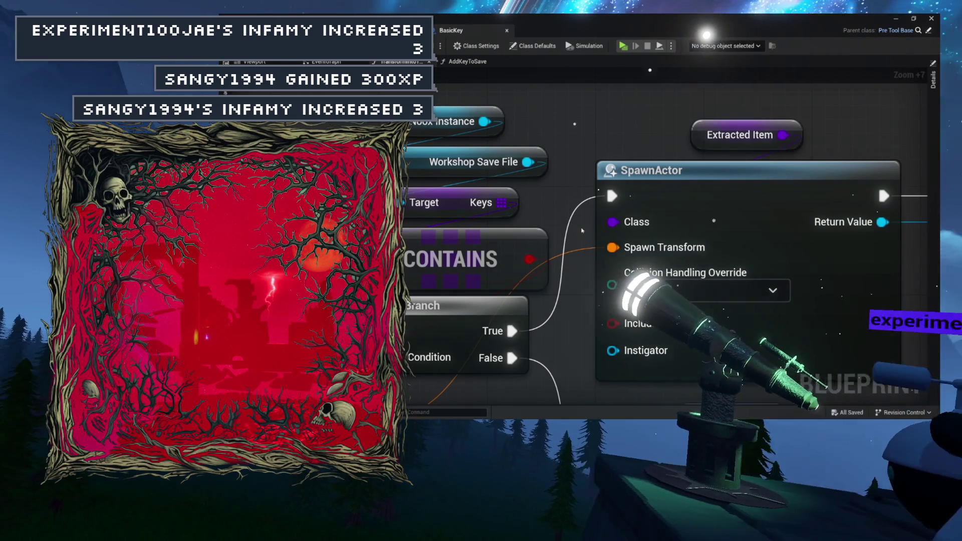
{"action": "left_click_drag", "start_coordinate": [583, 230], "coordinate": [454, 231]}
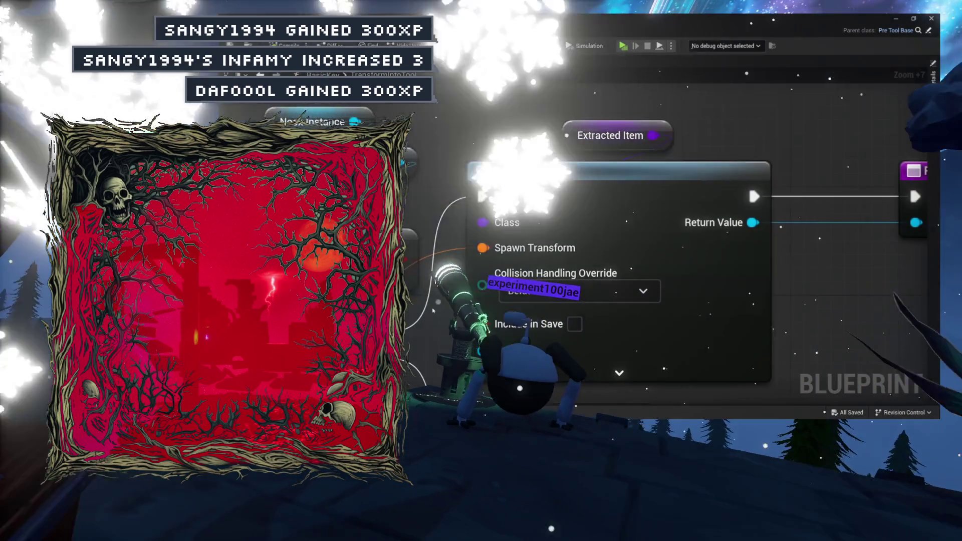
{"action": "scroll", "coordinate": [443, 251], "scroll_direction": "down", "scroll_amount": 6}
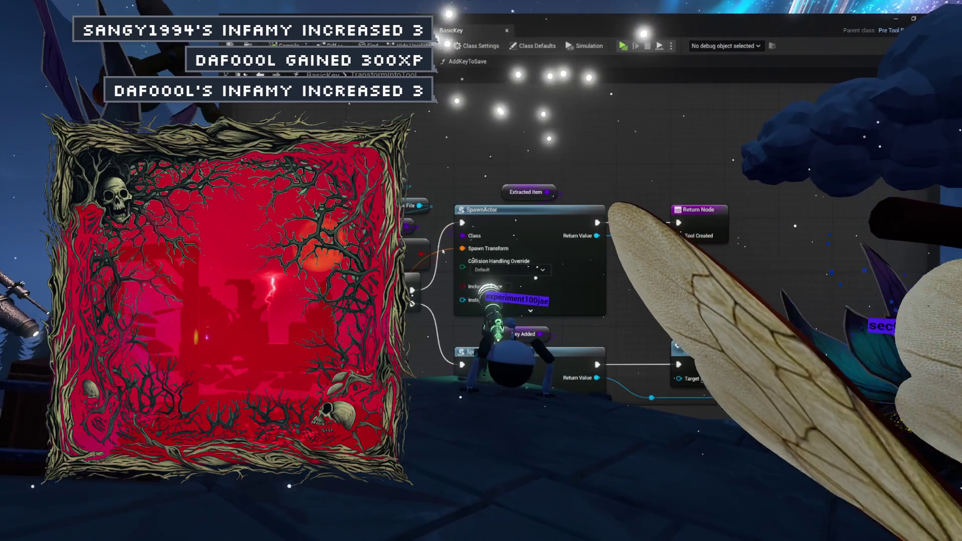